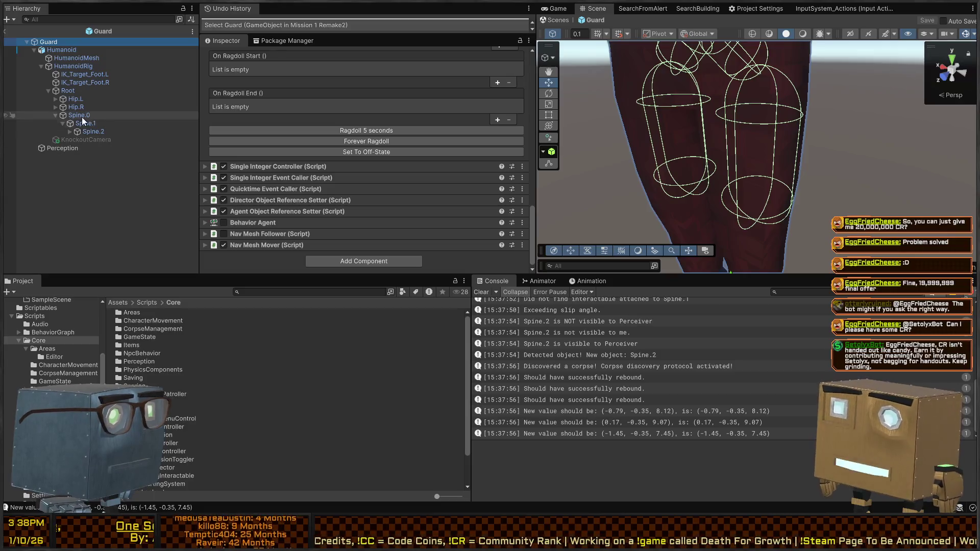
# - Add a CorpseAwarePatroller component to the Guard prefab's Perception object
pyautogui.click(58, 149)
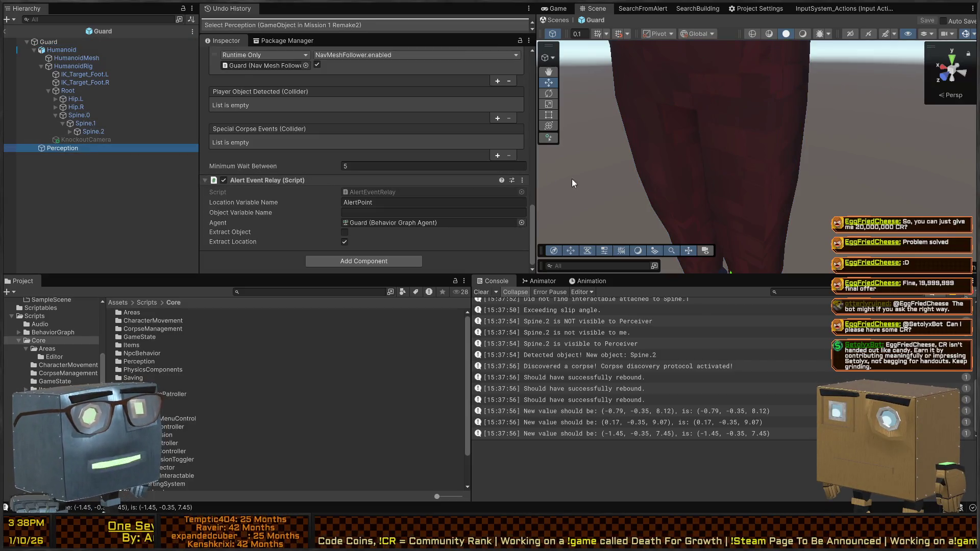
pyautogui.click(345, 265)
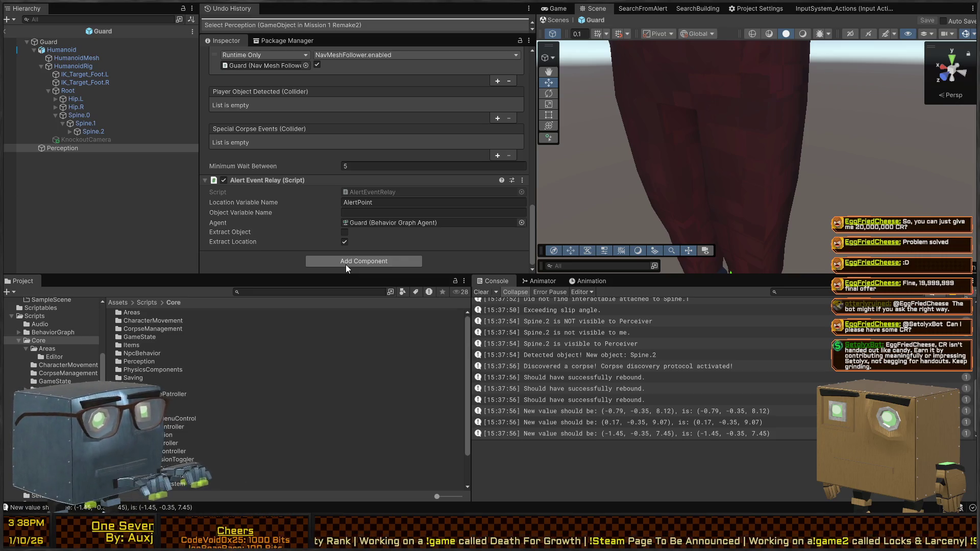
pyautogui.press('Return')
pyautogui.scroll(-2, 288, 182)
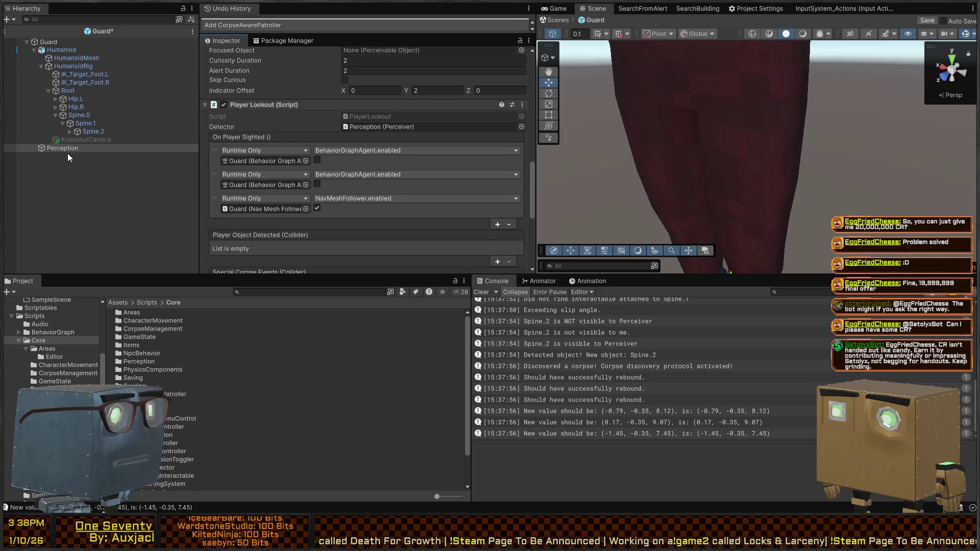
# - Drag Perception into the Player Lookout detector field
pyautogui.click(65, 149)
pyautogui.moveTo(65, 149); pyautogui.dragTo(370, 130)
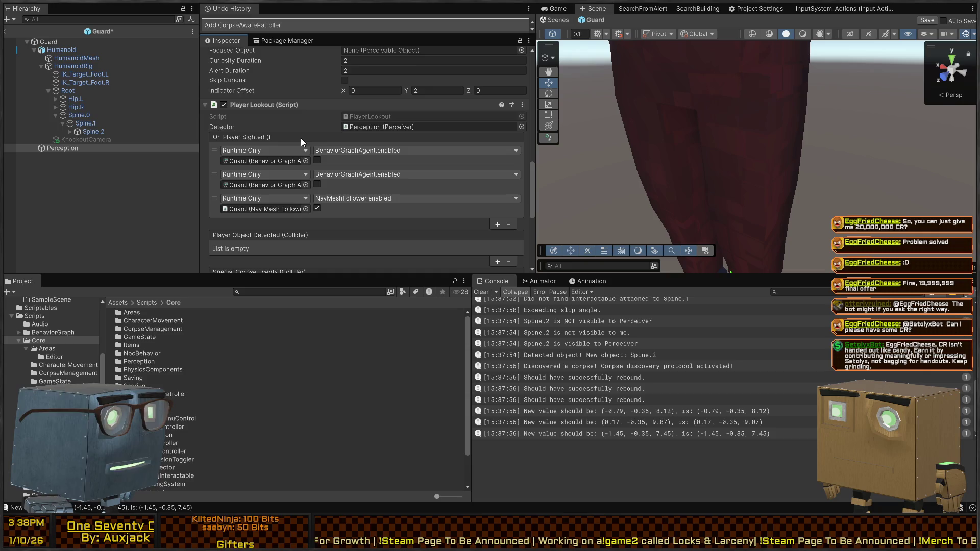
pyautogui.scroll(-2, 337, 123)
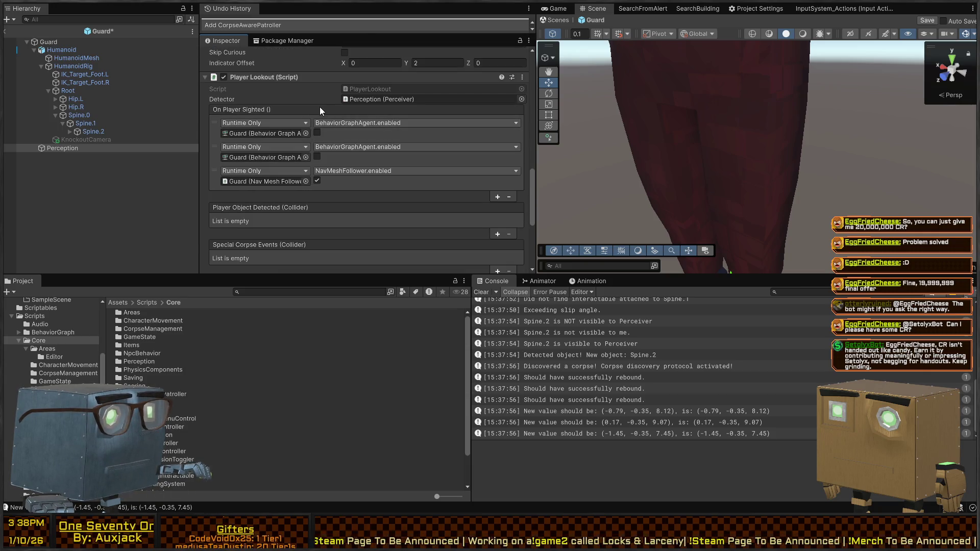
pyautogui.scroll(-5, 319, 106)
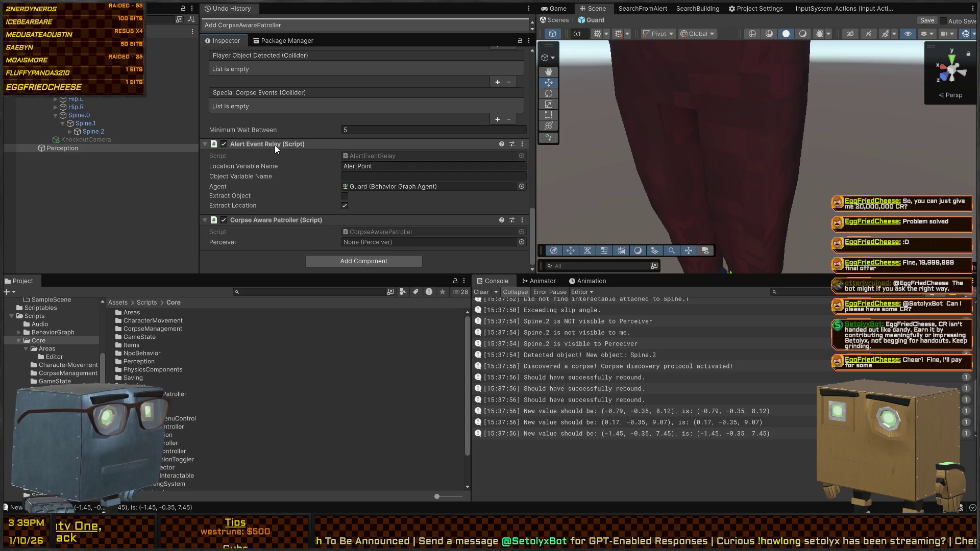
# - Set the Corpse Aware Patroller's Perceiver to Perception and save the Guard prefab
pyautogui.click(251, 143)
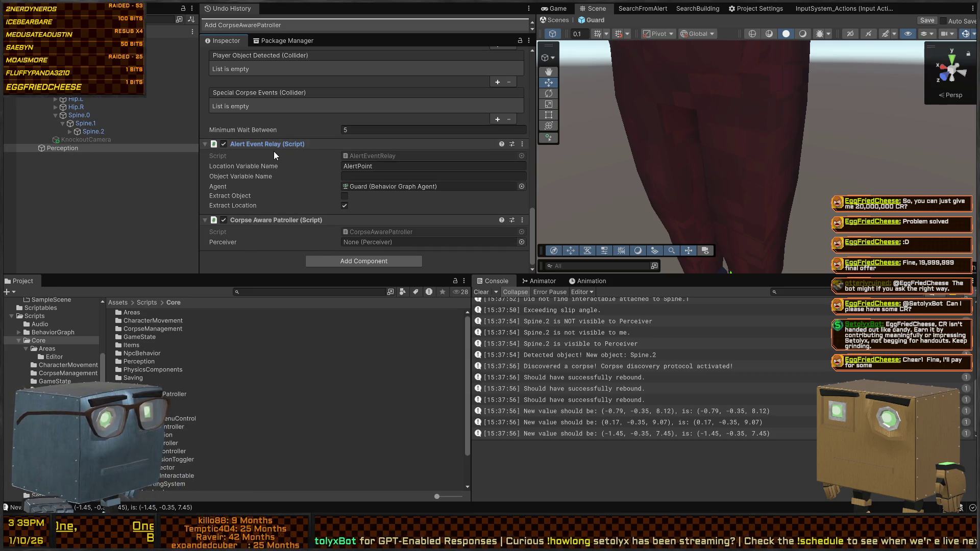
pyautogui.scroll(4, 274, 151)
pyautogui.scroll(3, 277, 163)
pyautogui.click(283, 119)
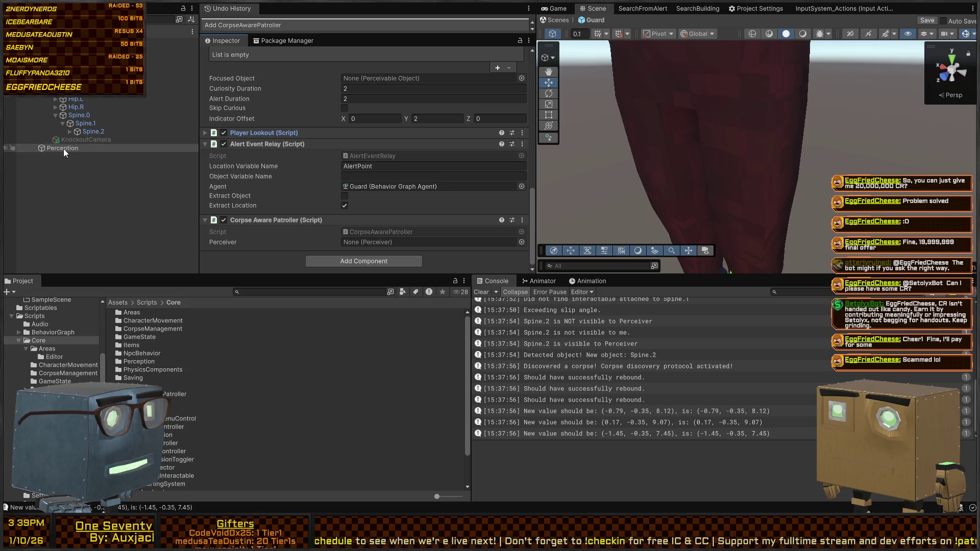
pyautogui.moveTo(63, 149)
pyautogui.mouseDown()
pyautogui.moveTo(422, 245)
pyautogui.moveTo(396, 240)
pyautogui.mouseUp()
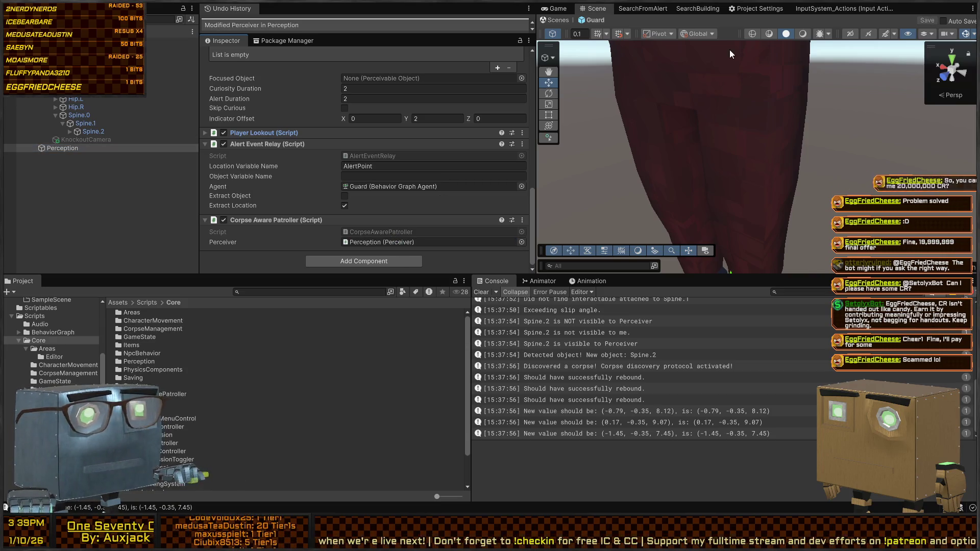
pyautogui.click(554, 20)
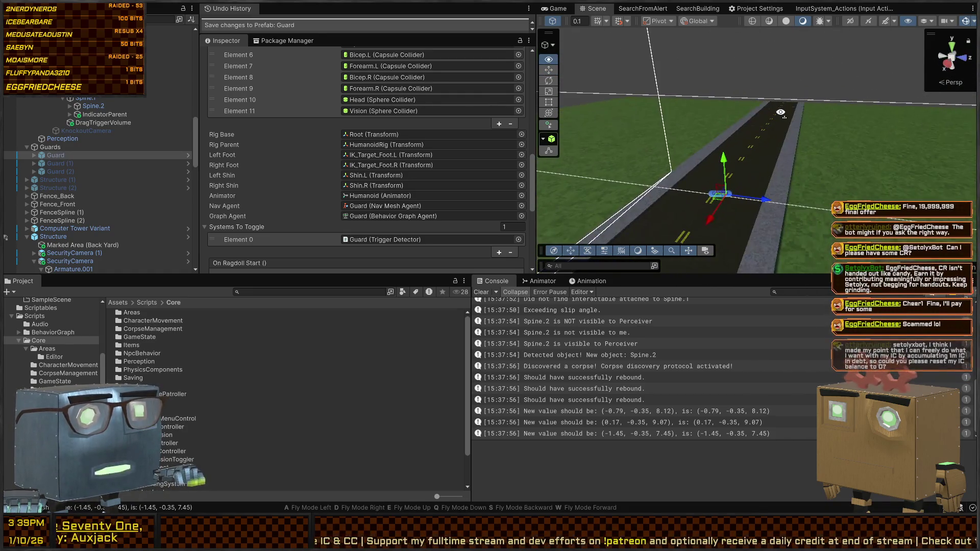
# - Open the TravelToAlertPoint subgraph from the SearchFromAlert graph's GoToAlertSub entry
pyautogui.click(817, 8)
pyautogui.click(697, 8)
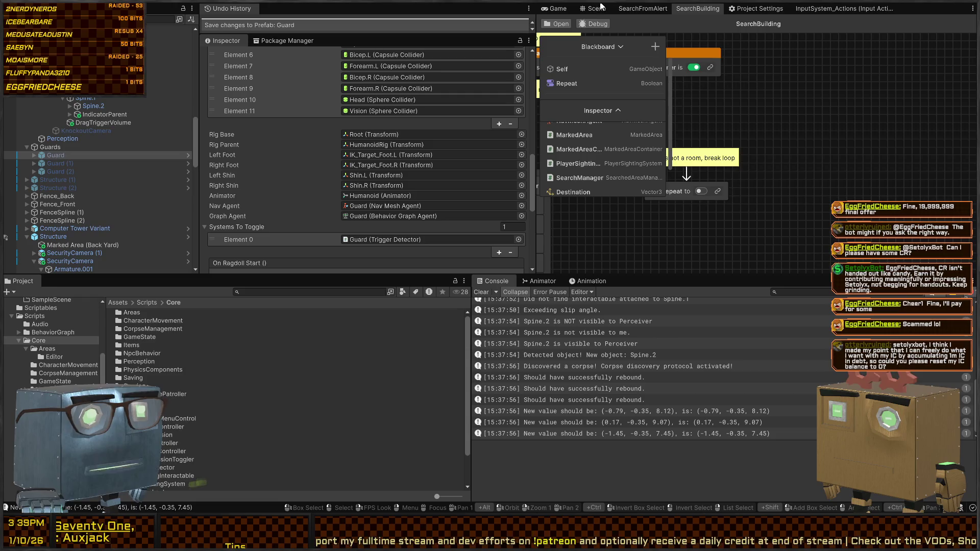
pyautogui.click(644, 9)
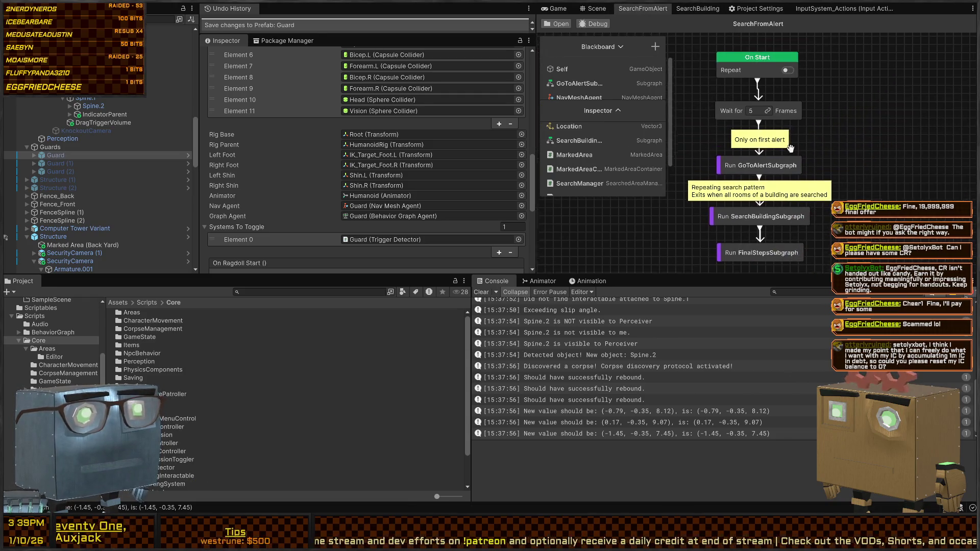
pyautogui.click(771, 168)
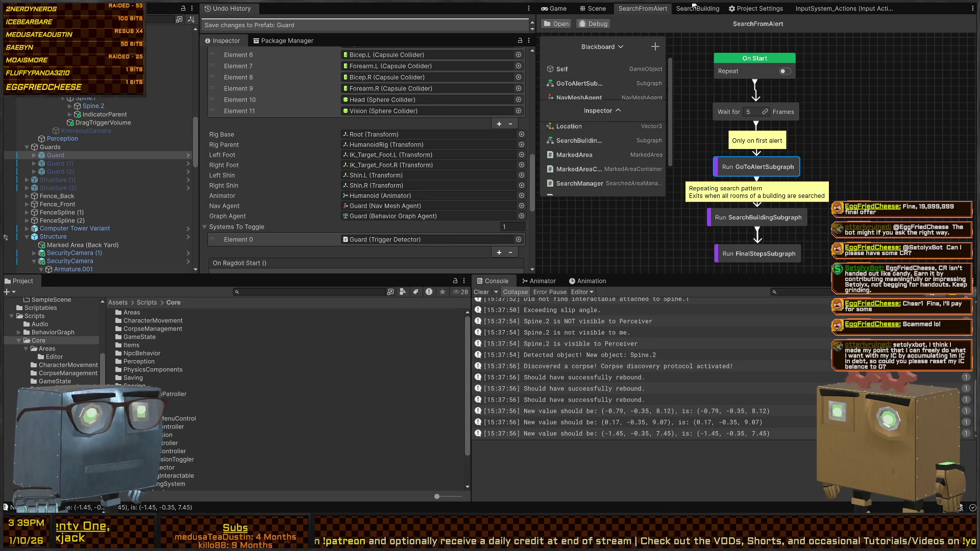
pyautogui.click(590, 82)
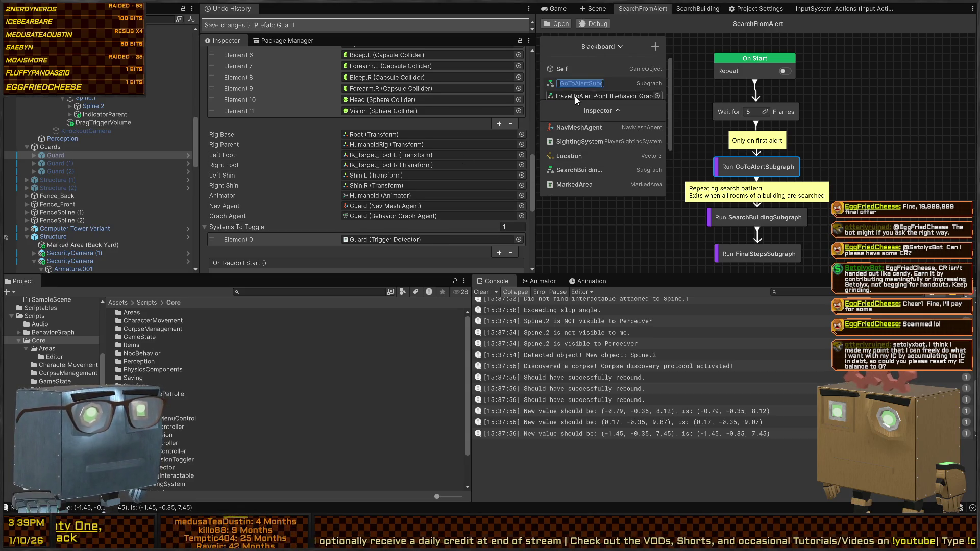
pyautogui.click(575, 96)
pyautogui.doubleClick(144, 330)
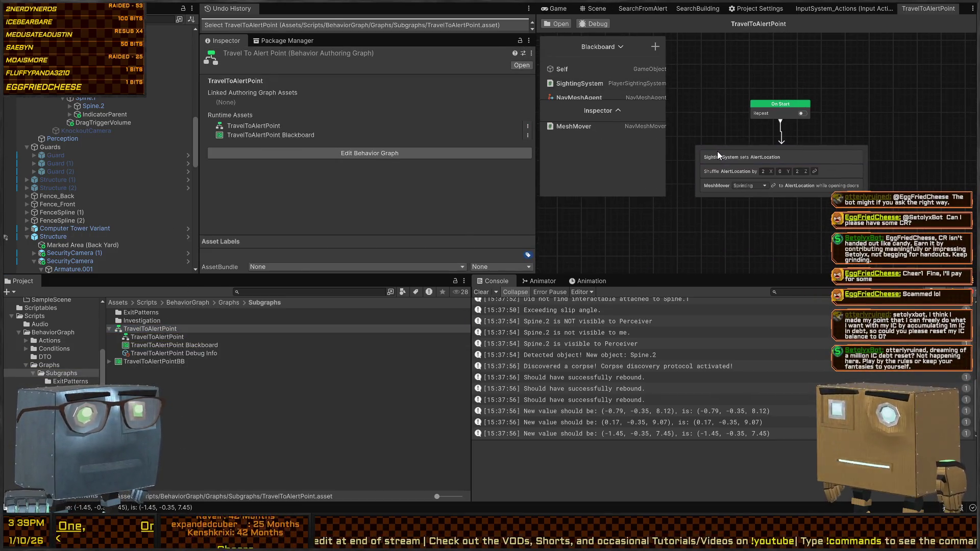
# - Add a Wait between 3 and 5 seconds node under the MeshMover sprint step
pyautogui.scroll(5, 717, 151)
pyautogui.scroll(-2, 848, 178)
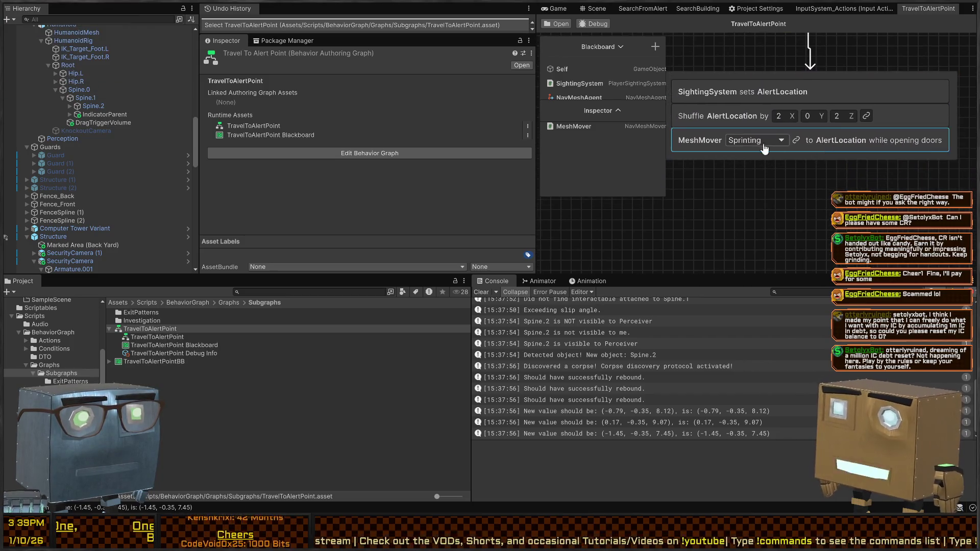
pyautogui.press('space')
pyautogui.write('wait')
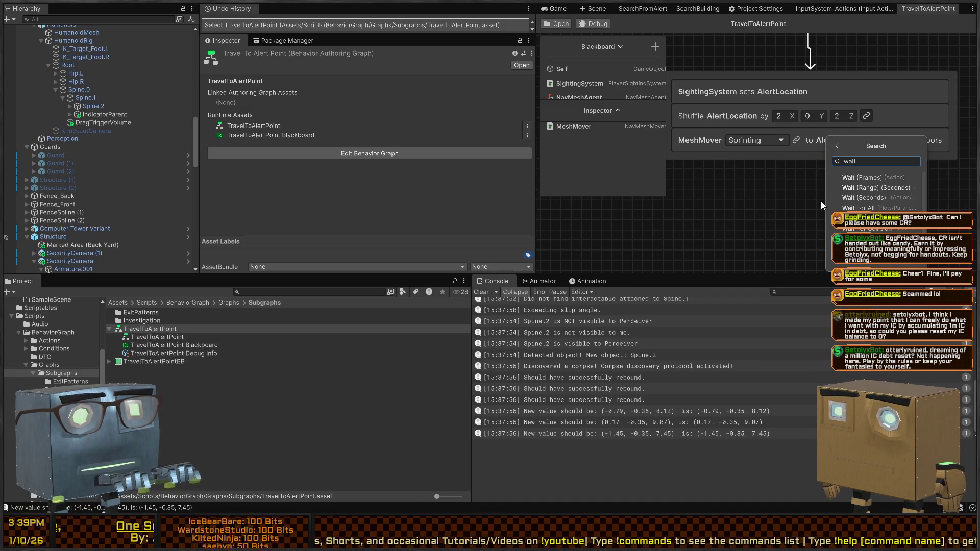
pyautogui.press('Down')
pyautogui.press('Return')
pyautogui.moveTo(757, 220); pyautogui.dragTo(746, 164)
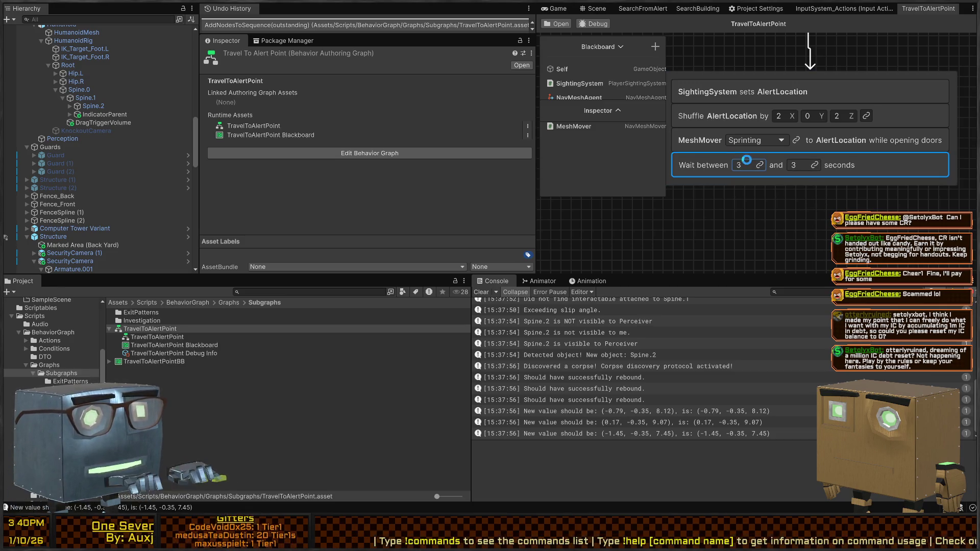
pyautogui.press('Tab')
pyautogui.write('53')
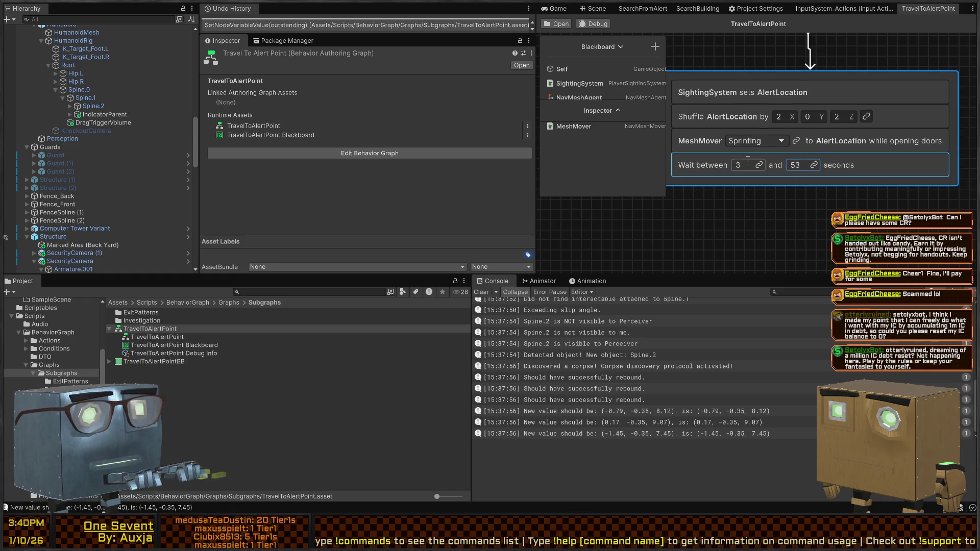
pyautogui.click(800, 164)
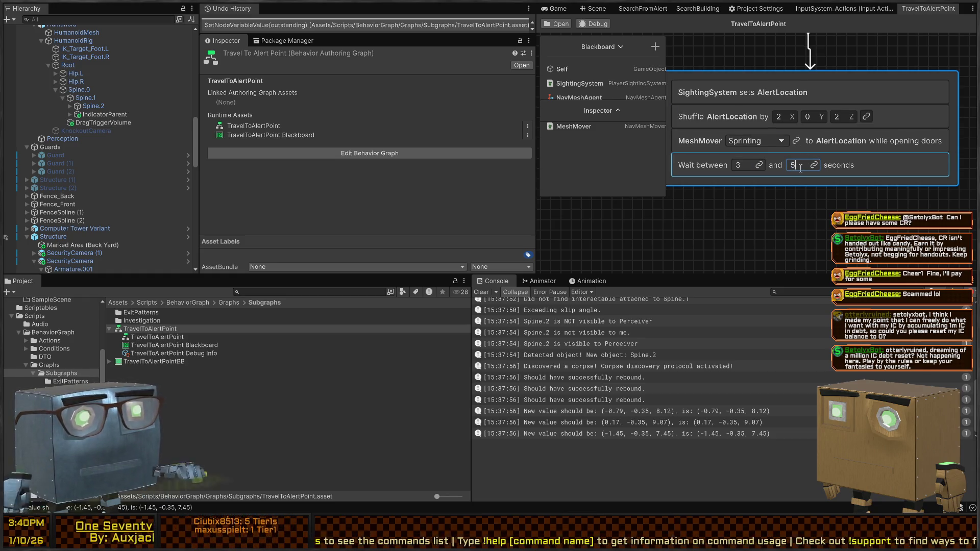
pyautogui.press('Return')
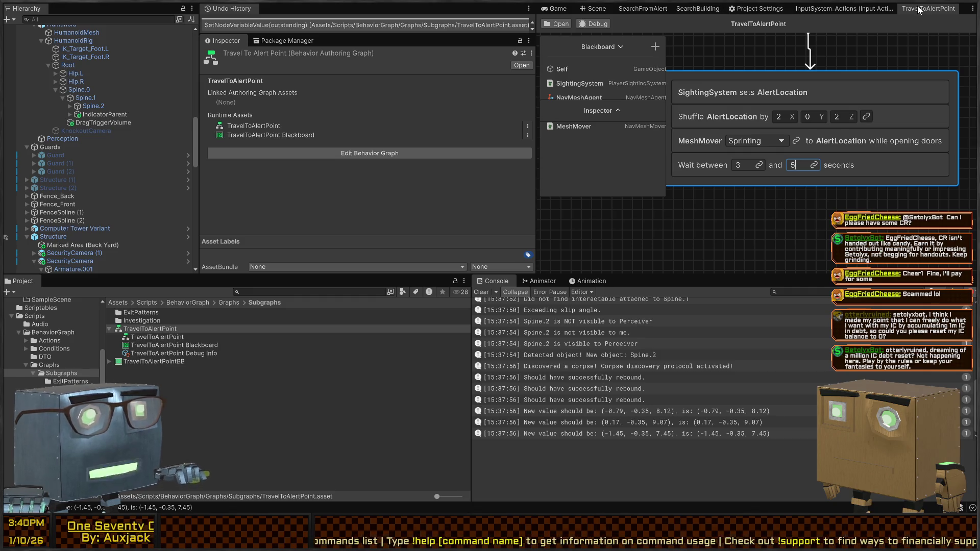
# - In Play mode, pick up the crowbar, throw it at a guard, and approach the body
pyautogui.hotkey('ctrl', 'p')
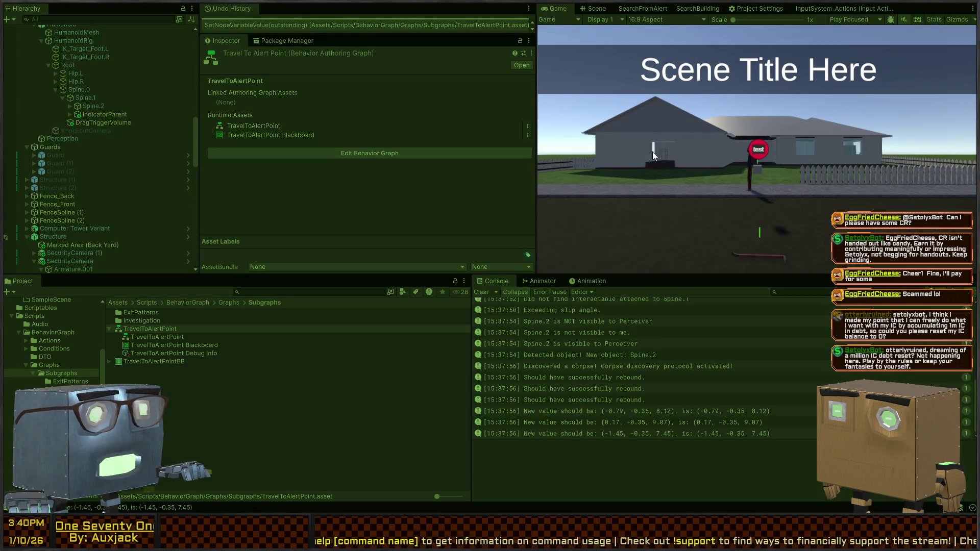
pyautogui.click(653, 152)
pyautogui.press('w')
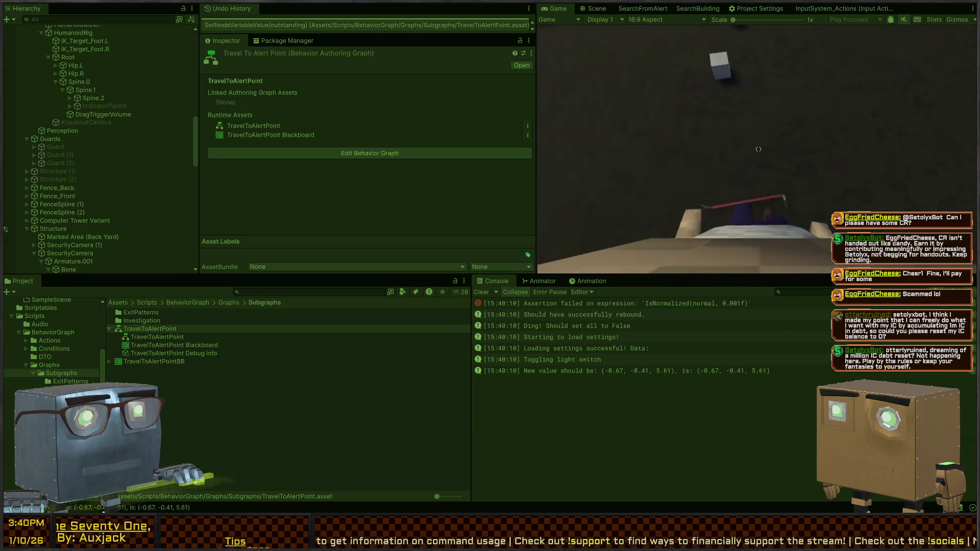
pyautogui.press('e')
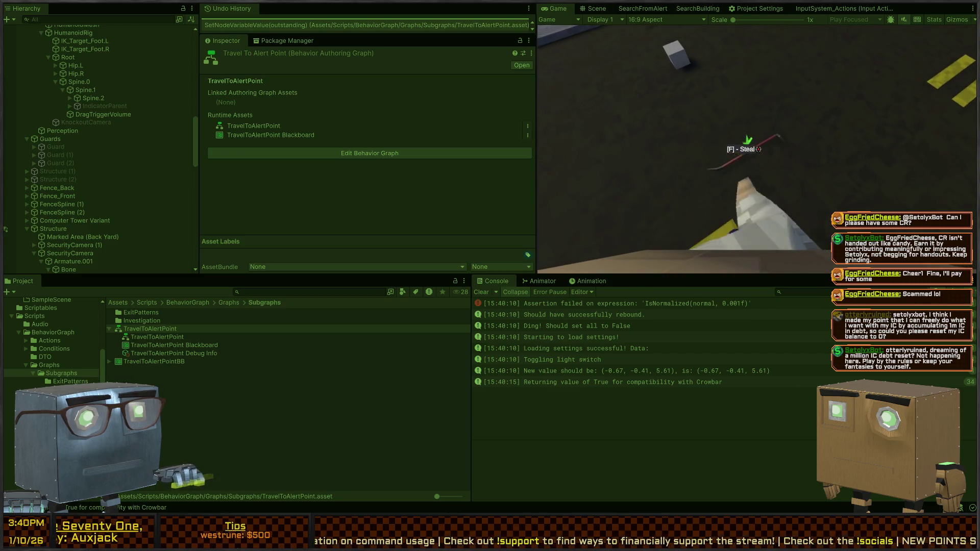
pyautogui.press('e')
pyautogui.scroll(-1, 759, 149)
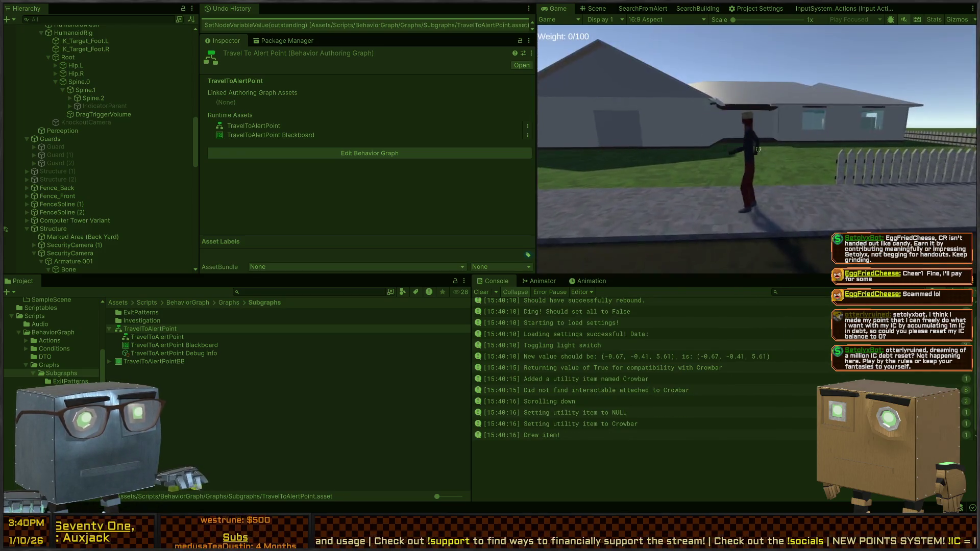
pyautogui.click(759, 149)
pyautogui.press('w')
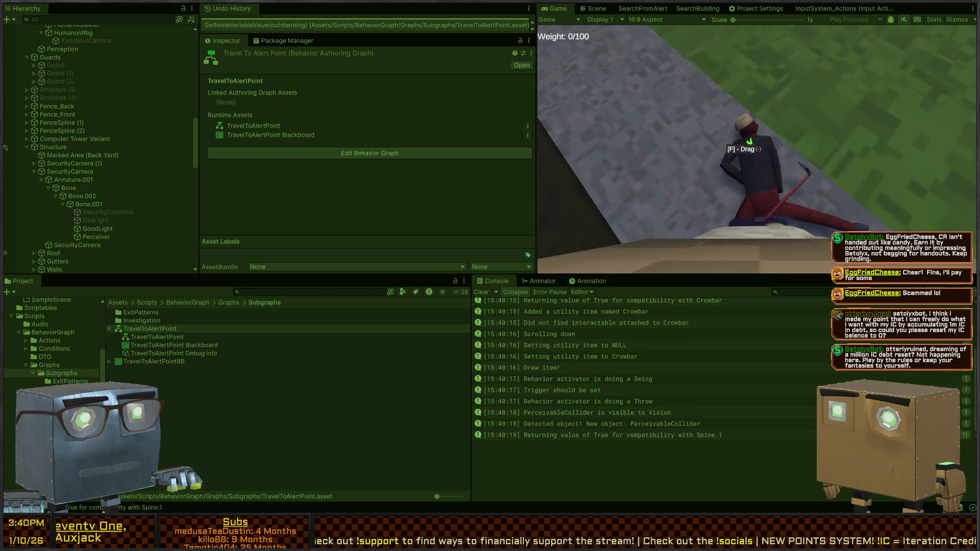
pyautogui.press('e')
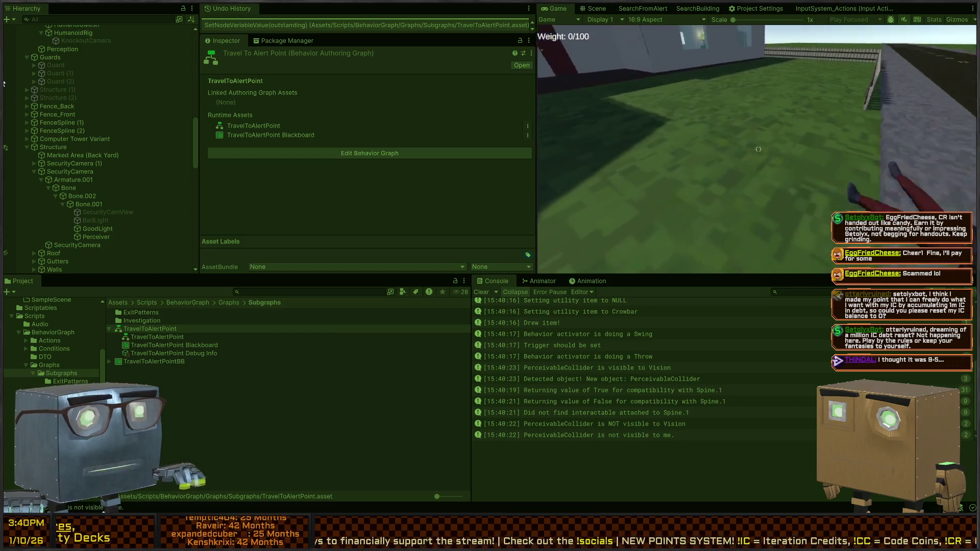
pyautogui.press('e')
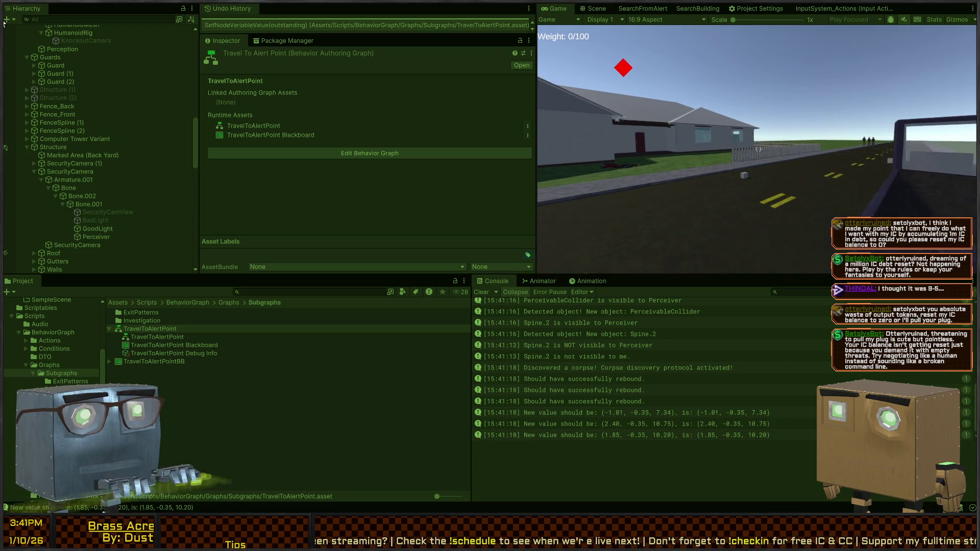
# - Switch to the Scene view and select one of the walking guards
pyautogui.hotkey('shift', 'space')
pyautogui.hotkey('shift', 'space')
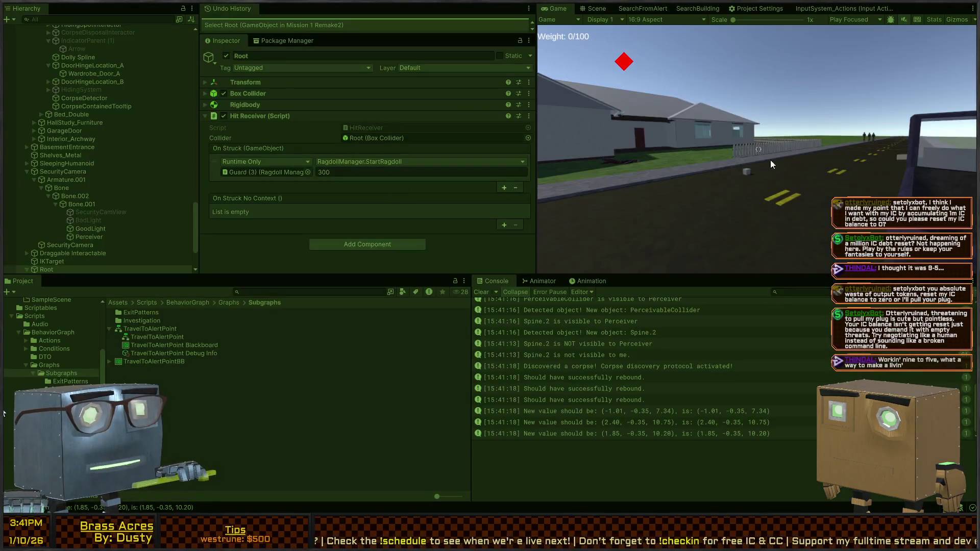
pyautogui.click(593, 12)
pyautogui.moveTo(716, 190)
pyautogui.mouseDown()
pyautogui.moveTo(332, 204)
pyautogui.moveTo(282, 183)
pyautogui.moveTo(348, 207)
pyautogui.moveTo(679, 191)
pyautogui.mouseUp()
pyautogui.click(740, 172)
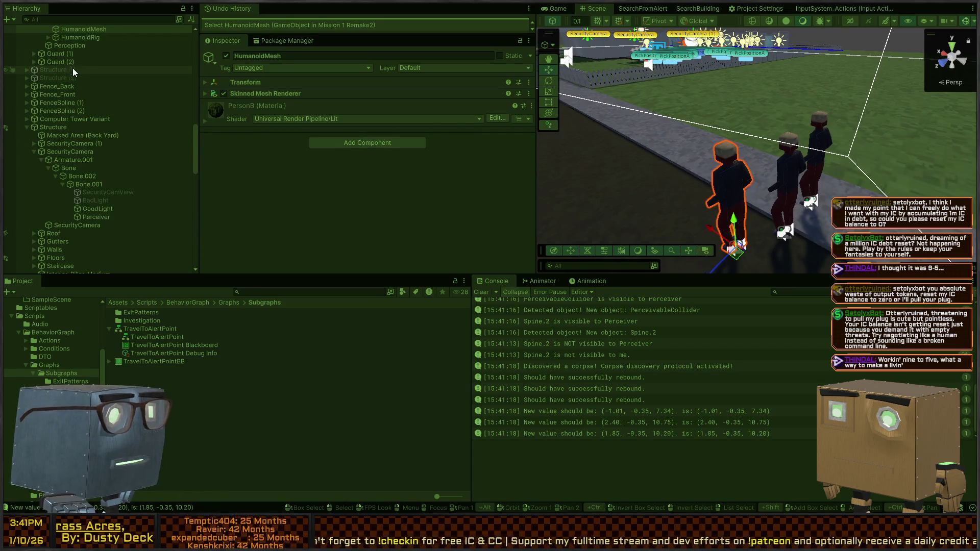
# - Expand the guard's HumanoidRig and inspect the Root object's Hit Receiver settings
pyautogui.scroll(3, 77, 77)
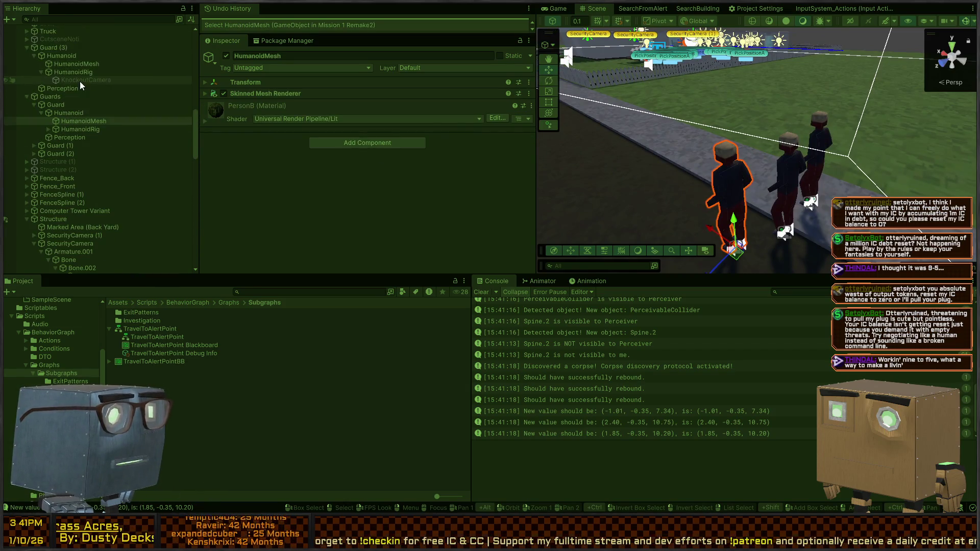
pyautogui.click(49, 130)
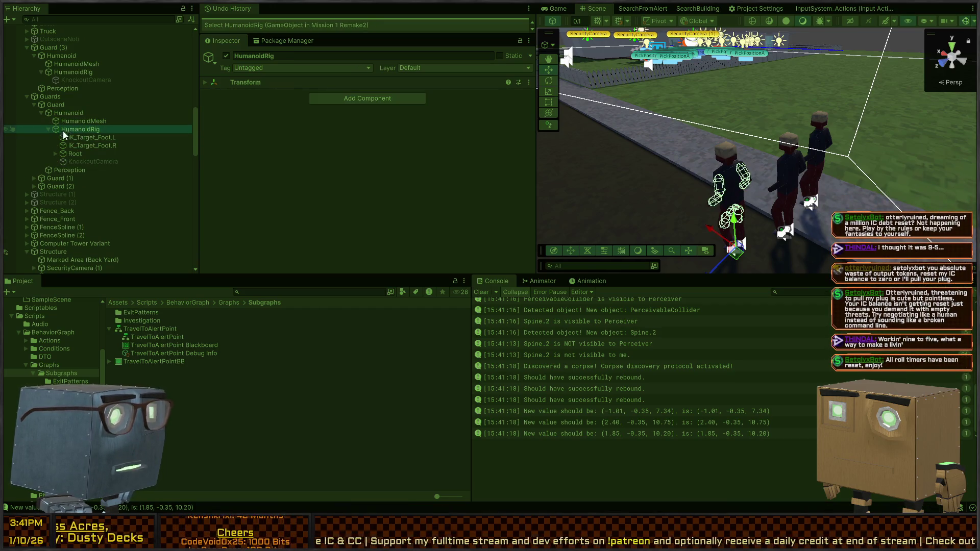
pyautogui.click(68, 138)
pyautogui.click(73, 154)
pyautogui.click(68, 162)
pyautogui.click(78, 145)
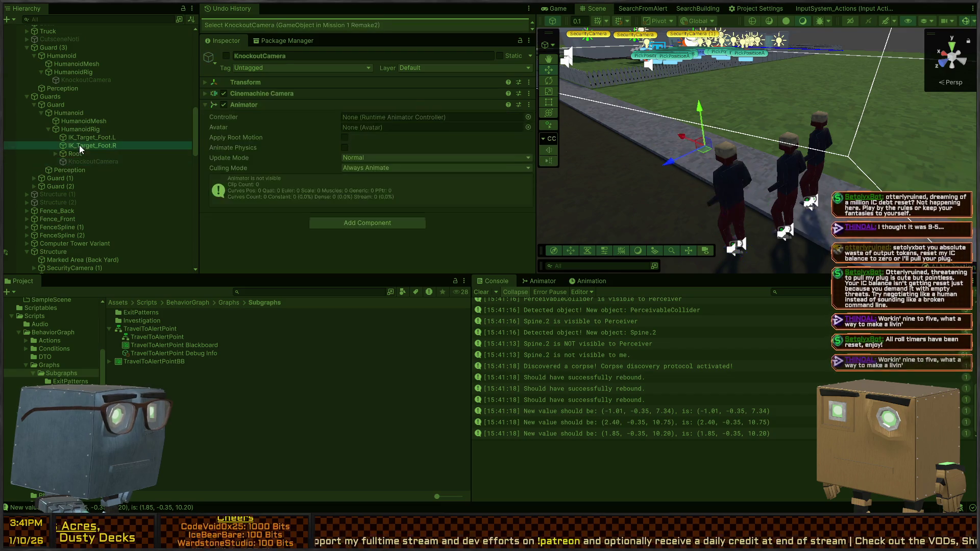
pyautogui.click(70, 153)
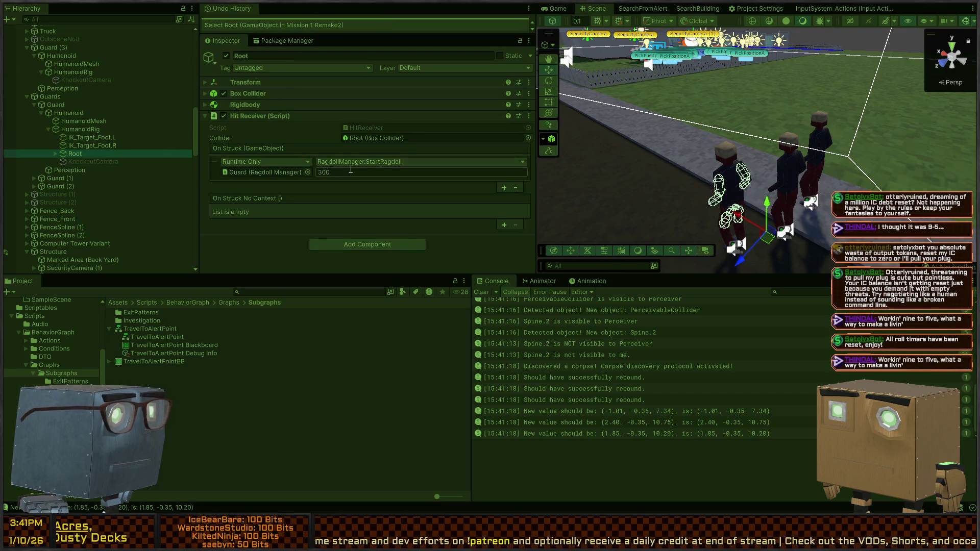
# - Add then remove an On Struck No Context entry, and open the guard's Perception object
pyautogui.click(506, 225)
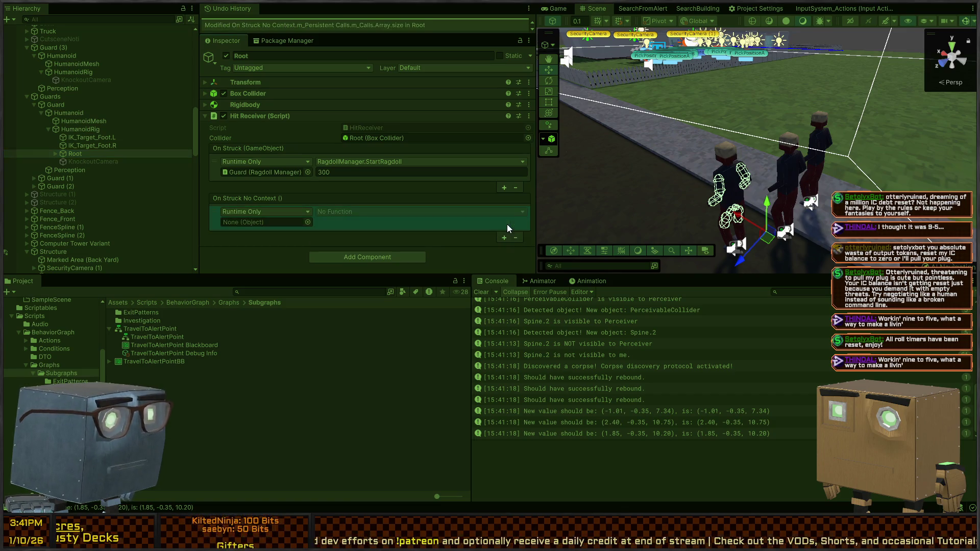
pyautogui.click(516, 236)
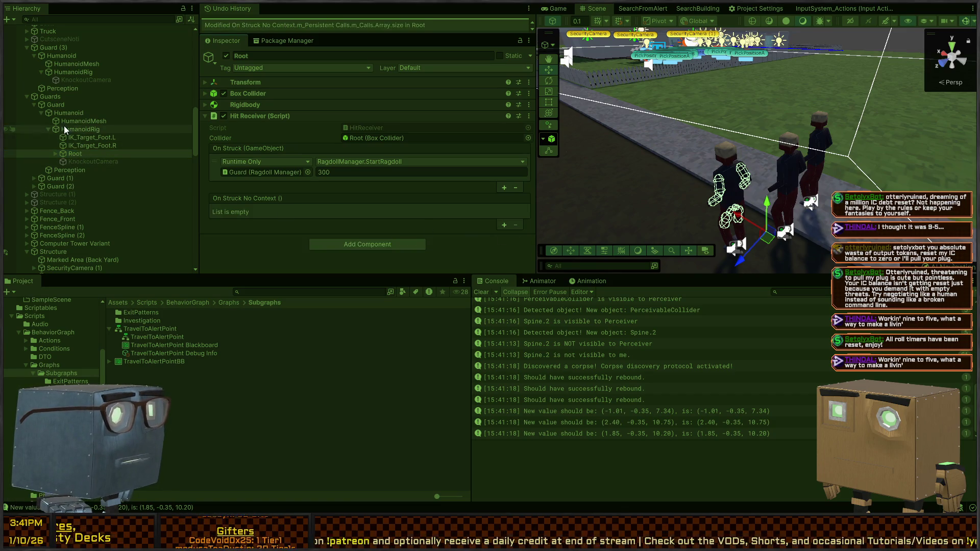
pyautogui.click(67, 170)
pyautogui.scroll(-3, 330, 152)
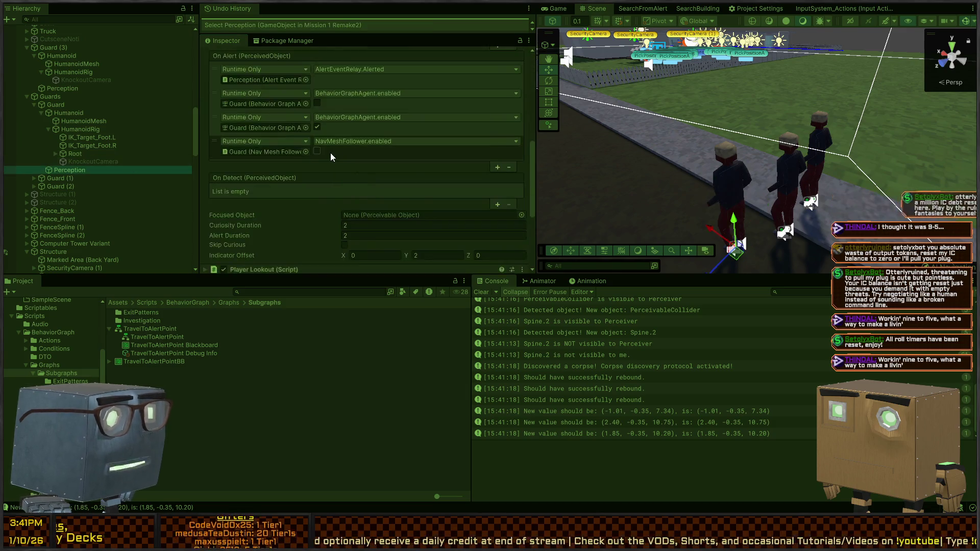
pyautogui.scroll(-3, 317, 153)
pyautogui.scroll(3, 332, 214)
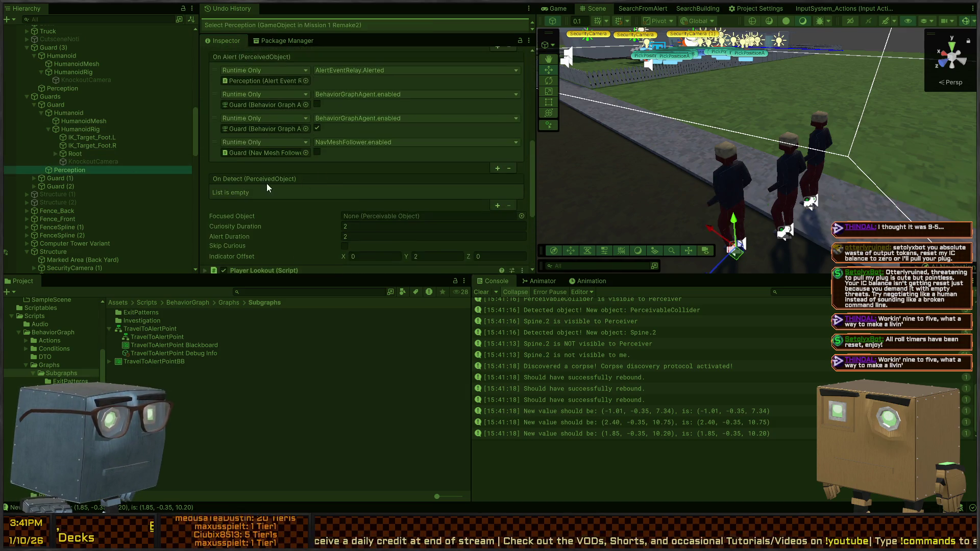
pyautogui.scroll(8, 268, 175)
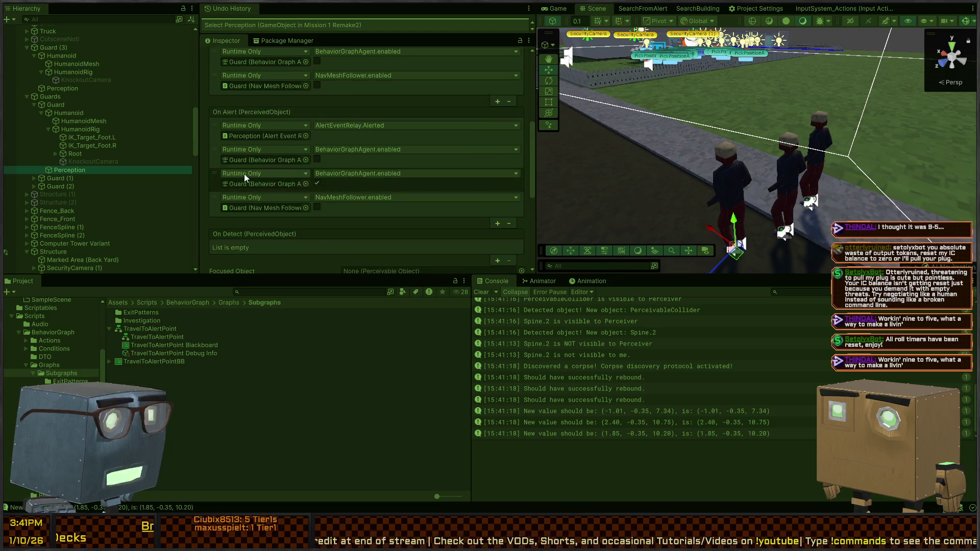
pyautogui.scroll(-10, 268, 169)
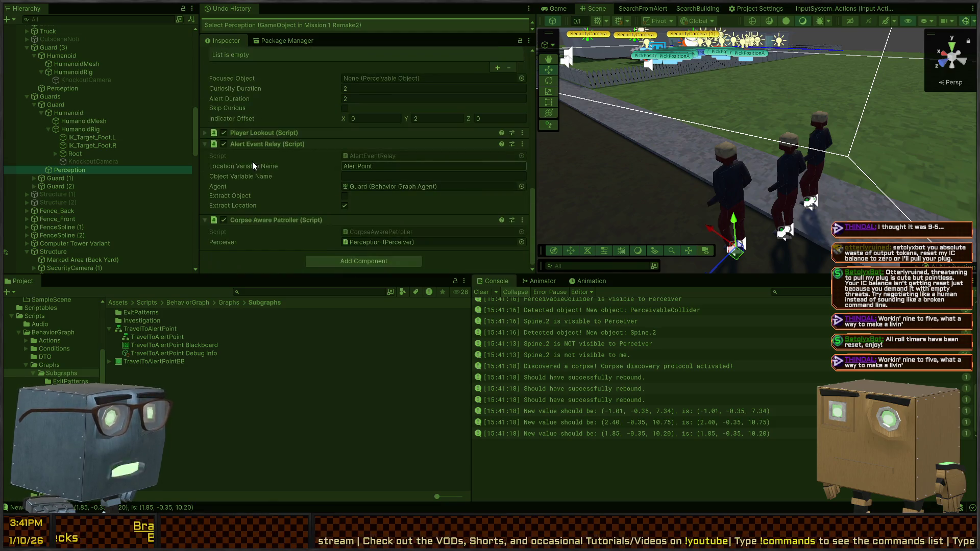
pyautogui.scroll(-2, 366, 175)
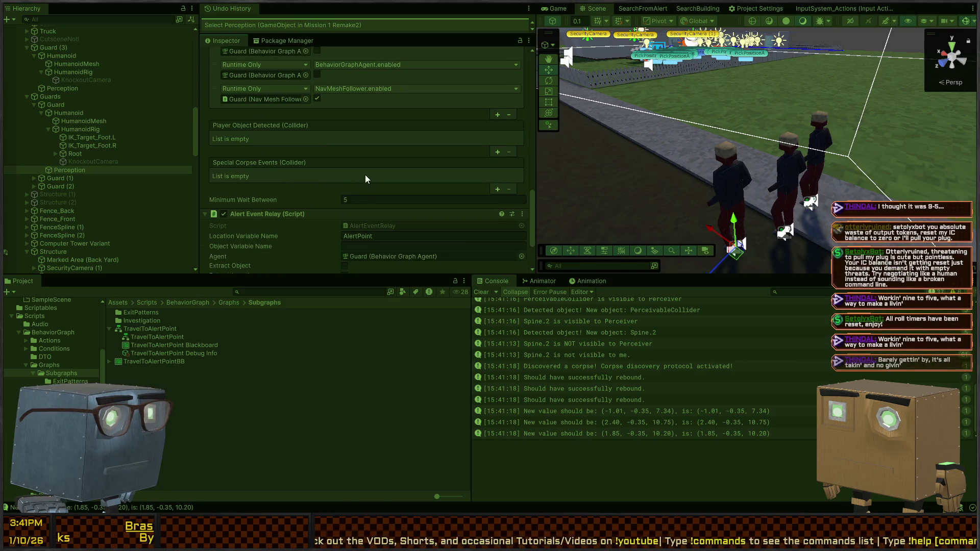
# - Add a Special Corpse Events entry calling CorpseAwarePatroller.OnCorpseSeen
pyautogui.click(501, 189)
pyautogui.scroll(-6, 286, 154)
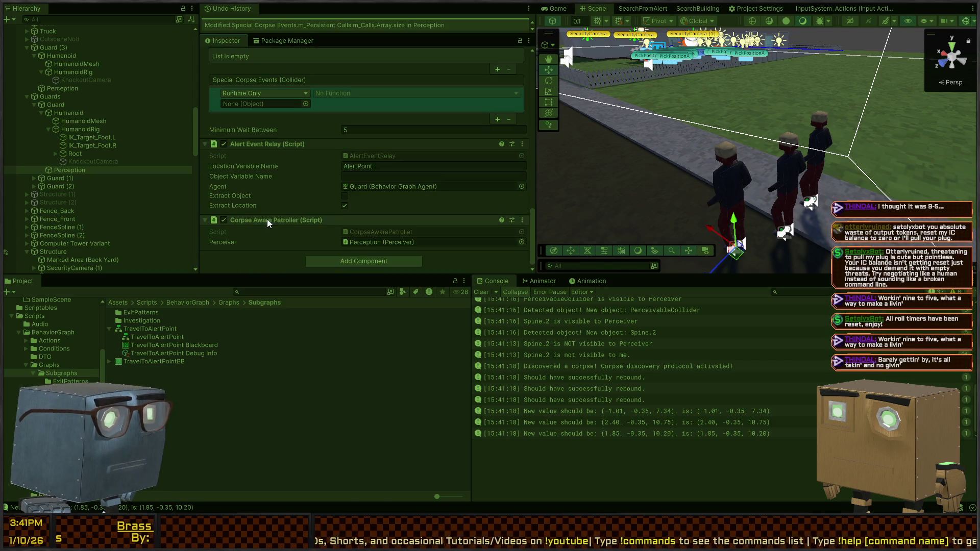
pyautogui.moveTo(267, 219); pyautogui.dragTo(264, 104)
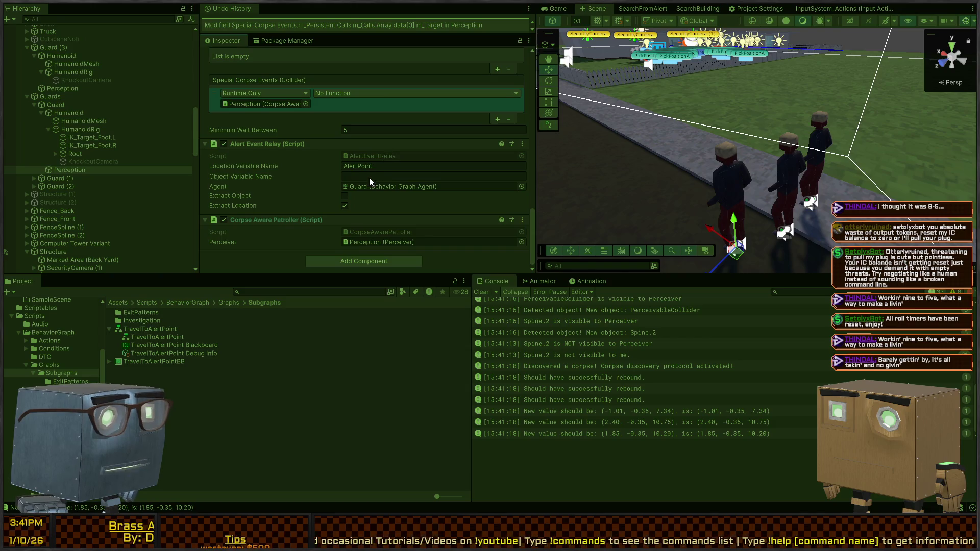
pyautogui.click(417, 93)
pyautogui.click(476, 188)
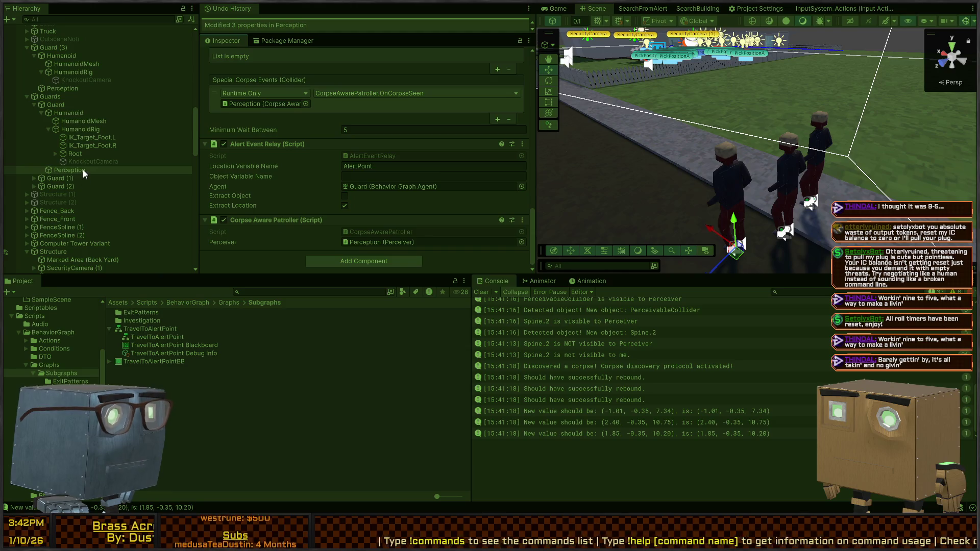
# - On Guard (3)'s Perception, add a Special Corpse Events entry targeting Corpse Aware Patroller
pyautogui.click(74, 90)
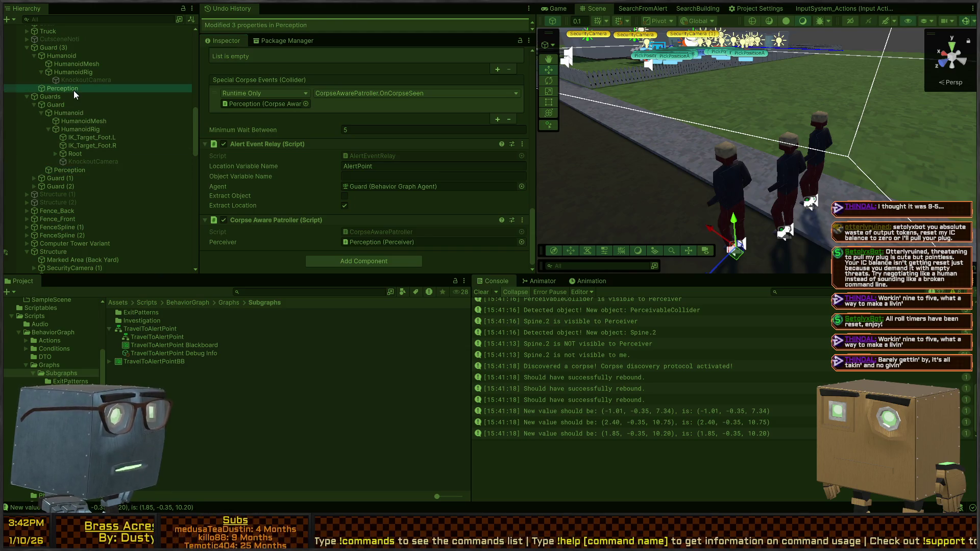
pyautogui.click(497, 119)
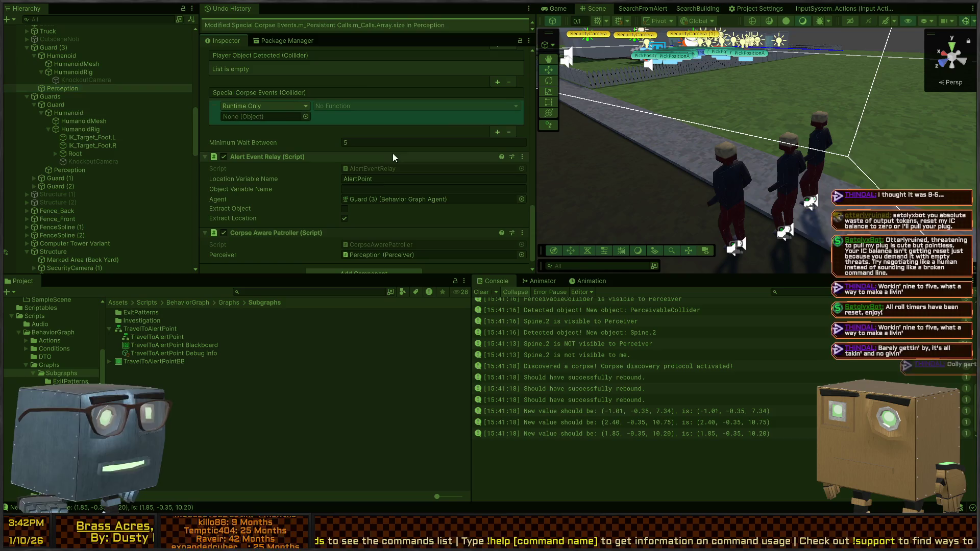
pyautogui.moveTo(264, 234); pyautogui.dragTo(263, 115)
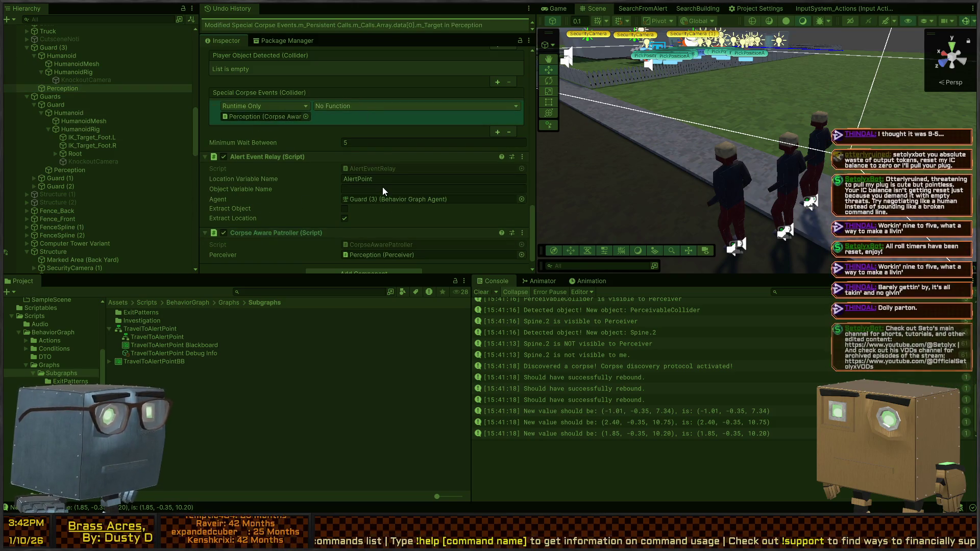
# - Wire Guard (1)'s Perception Special Corpse Events to CorpseAwarePatroller.OnCorpseSeen
pyautogui.click(56, 186)
pyautogui.click(34, 186)
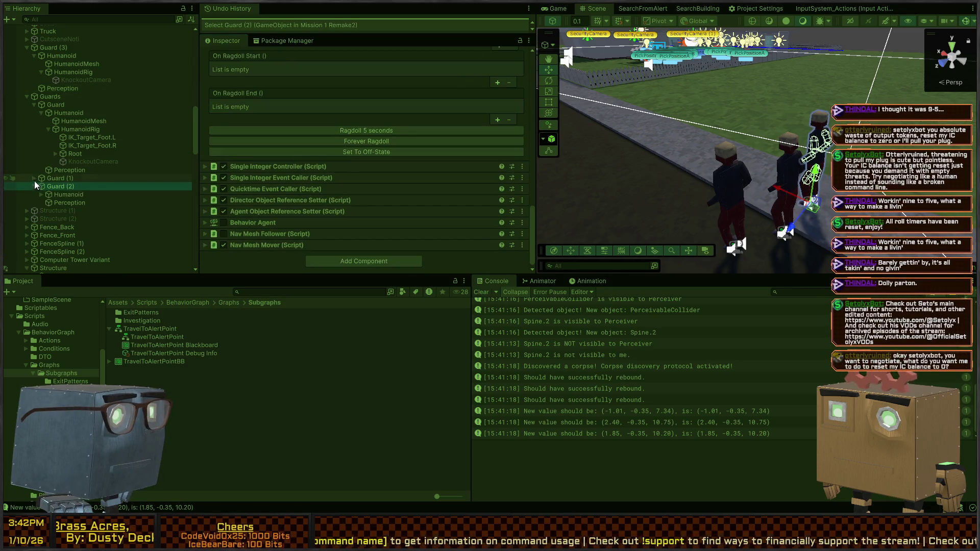
pyautogui.click(34, 178)
pyautogui.click(72, 194)
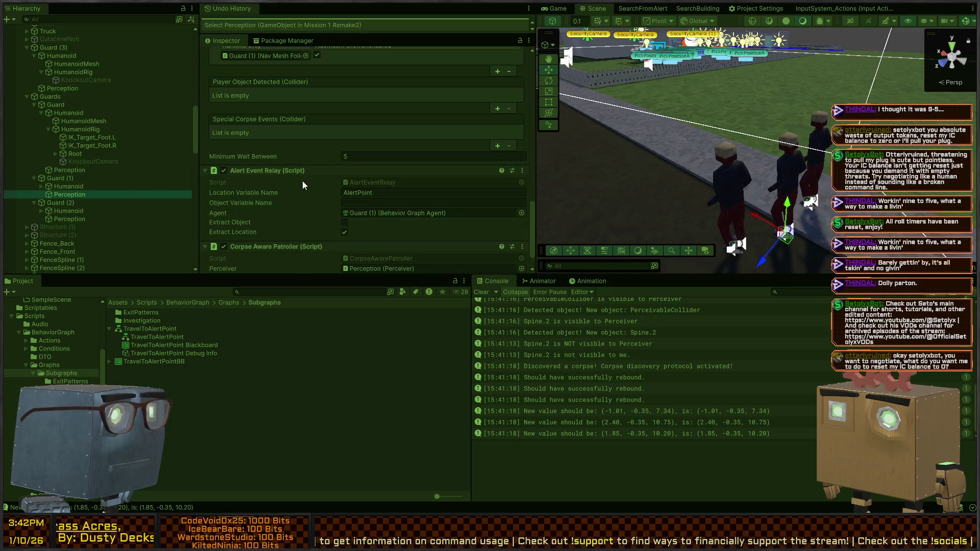
pyautogui.click(498, 145)
pyautogui.moveTo(270, 220); pyautogui.dragTo(265, 103)
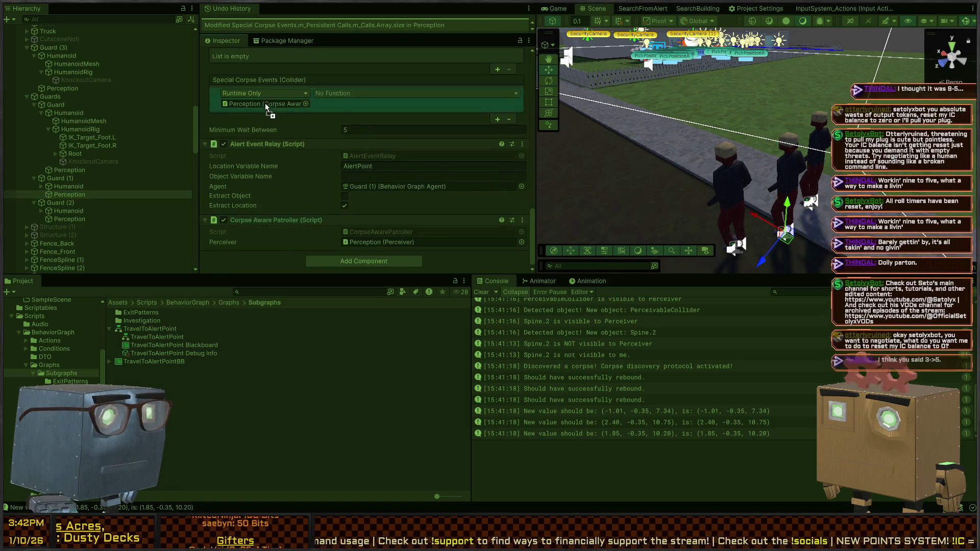
pyautogui.click(381, 93)
pyautogui.click(510, 188)
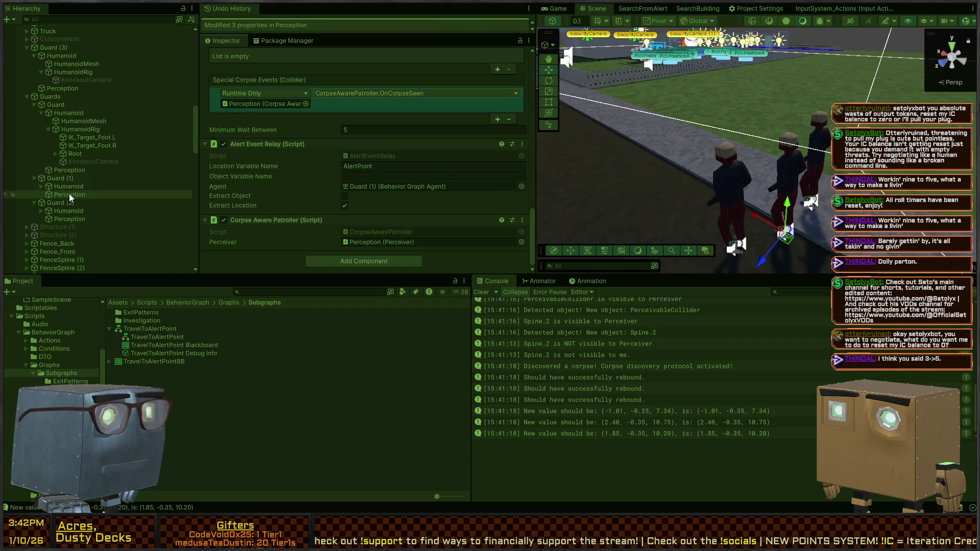
# - On Guard (2)'s Perception, add a Special Corpse Events entry targeting Corpse Aware Patroller
pyautogui.click(59, 220)
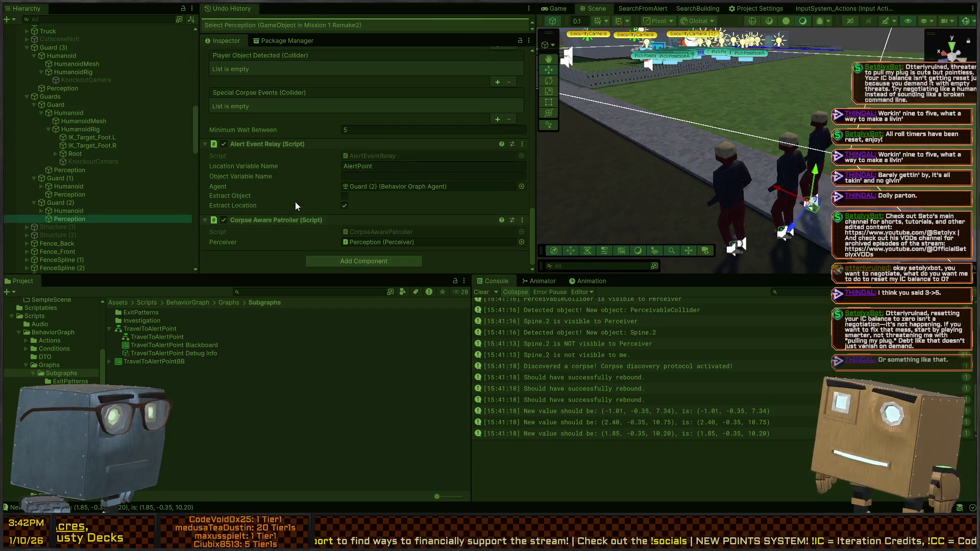
pyautogui.click(498, 118)
pyautogui.moveTo(271, 233); pyautogui.dragTo(284, 115)
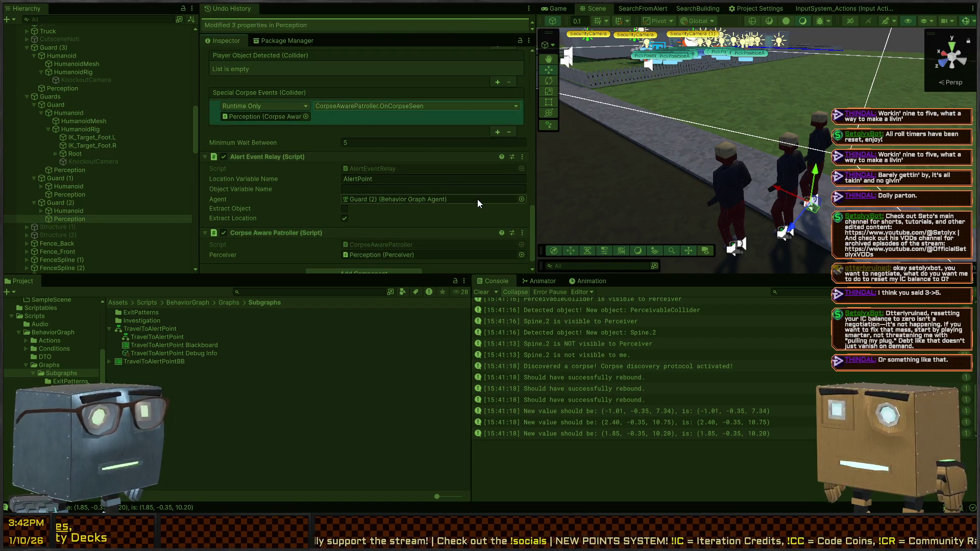
# - Start the play test and walk the player toward the house
pyautogui.hotkey('ctrl', 'p')
pyautogui.press('w')
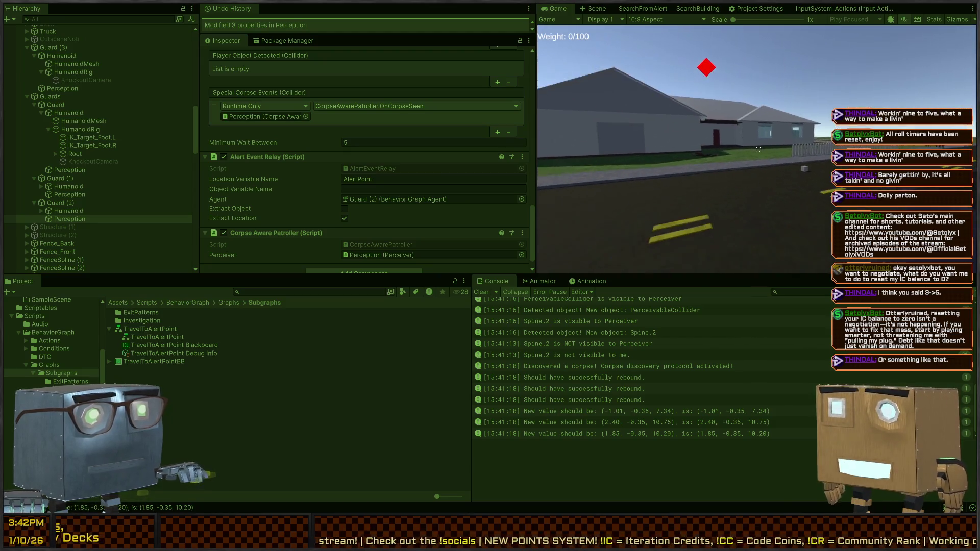
pyautogui.press('w')
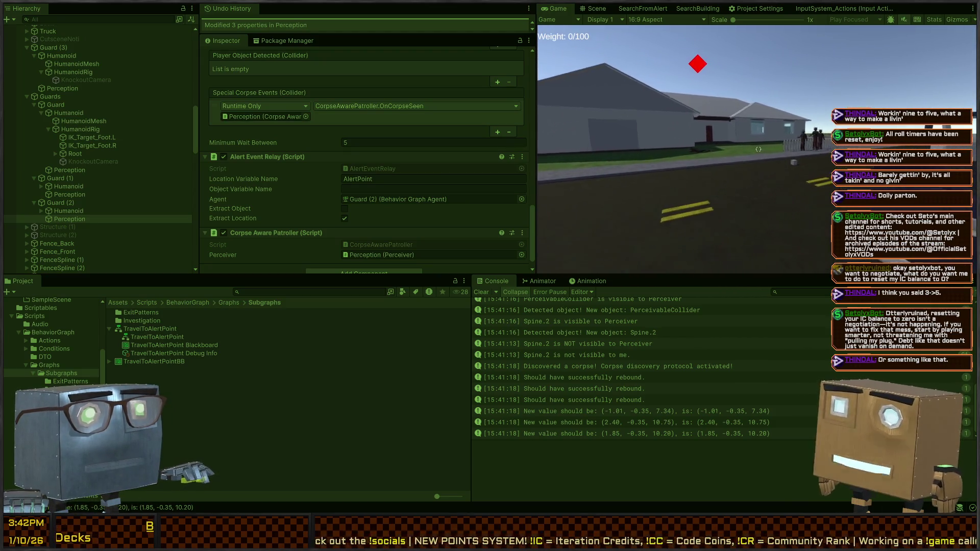
pyautogui.press('w')
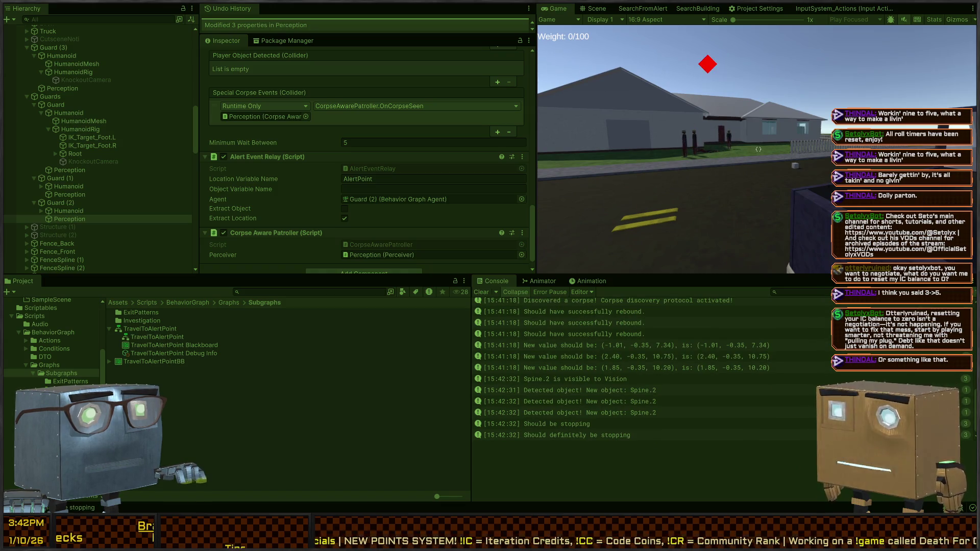
# - Fly the Scene camera to the guards, select the fallen guard's Root, then return to the game
pyautogui.hotkey('ctrl', 'p')
pyautogui.rightClick(715, 146)
pyautogui.press('w')
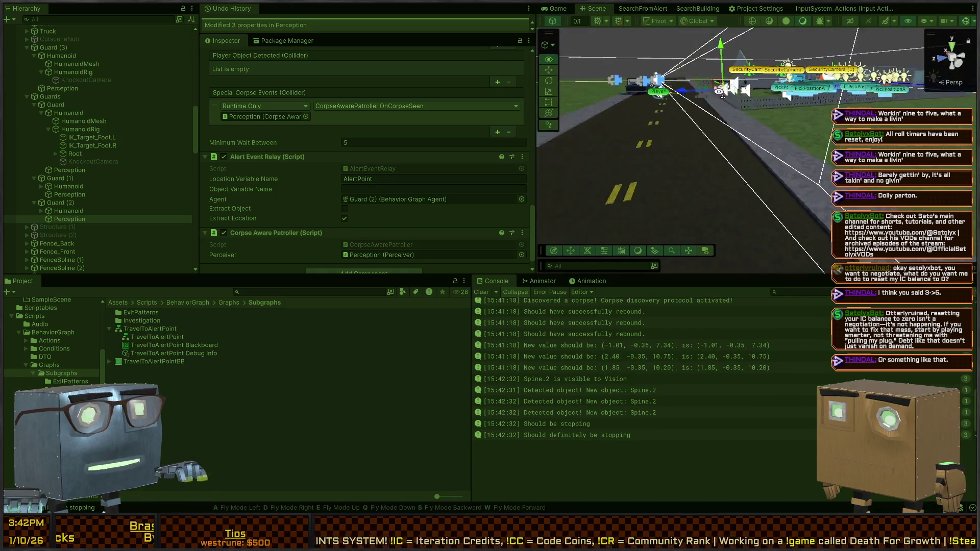
pyautogui.press('w')
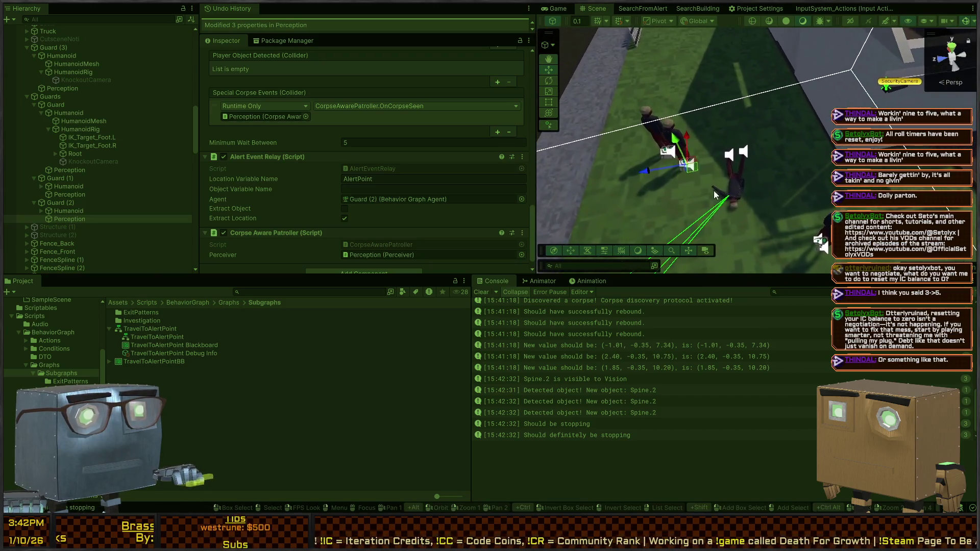
pyautogui.click(736, 178)
pyautogui.scroll(-10, 81, 159)
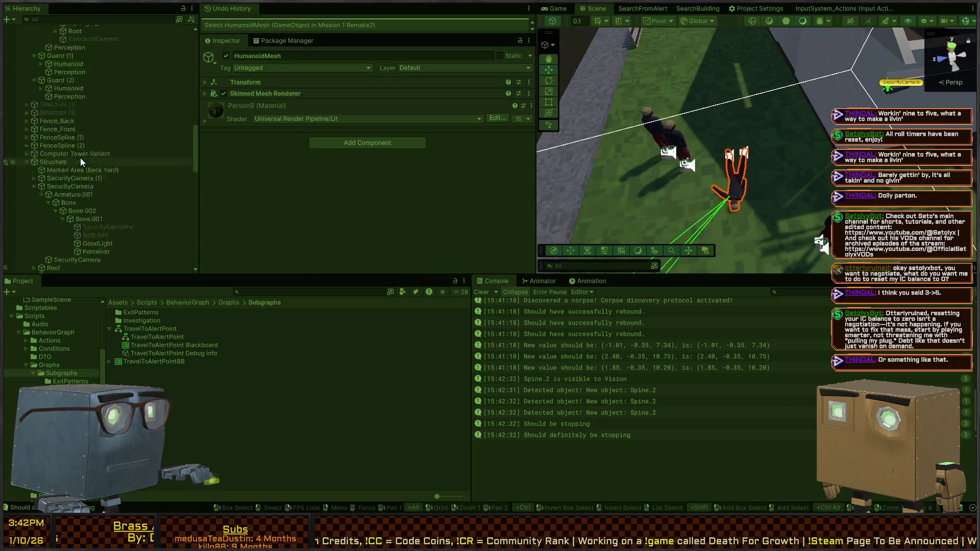
pyautogui.click(38, 198)
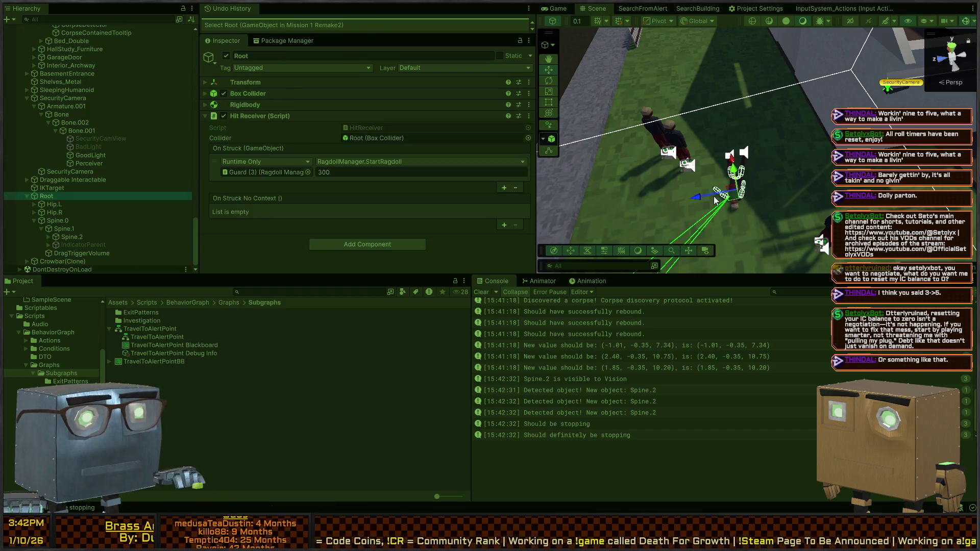
pyautogui.hotkey('ctrl', '2')
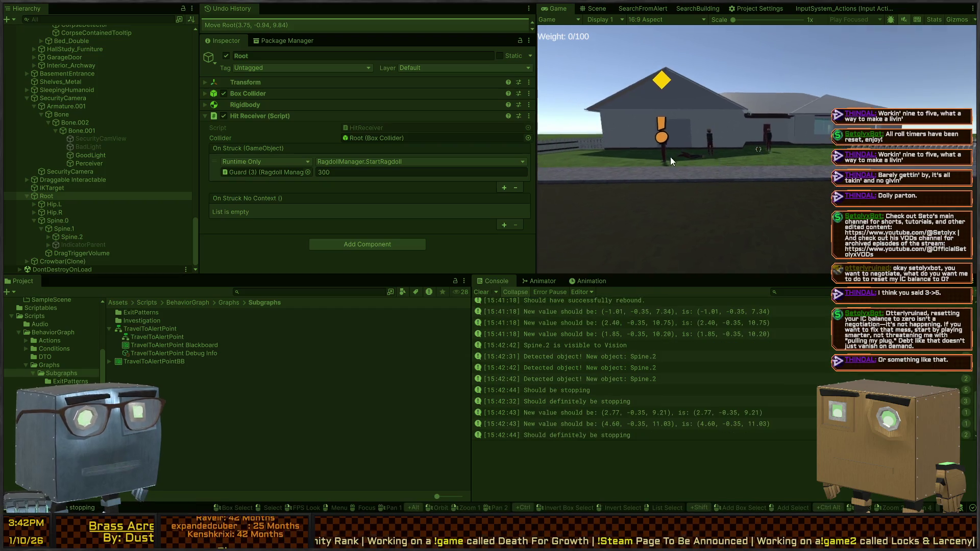
# - Walk past the house, knock down the guard in front, and stop the play test
pyautogui.press('w')
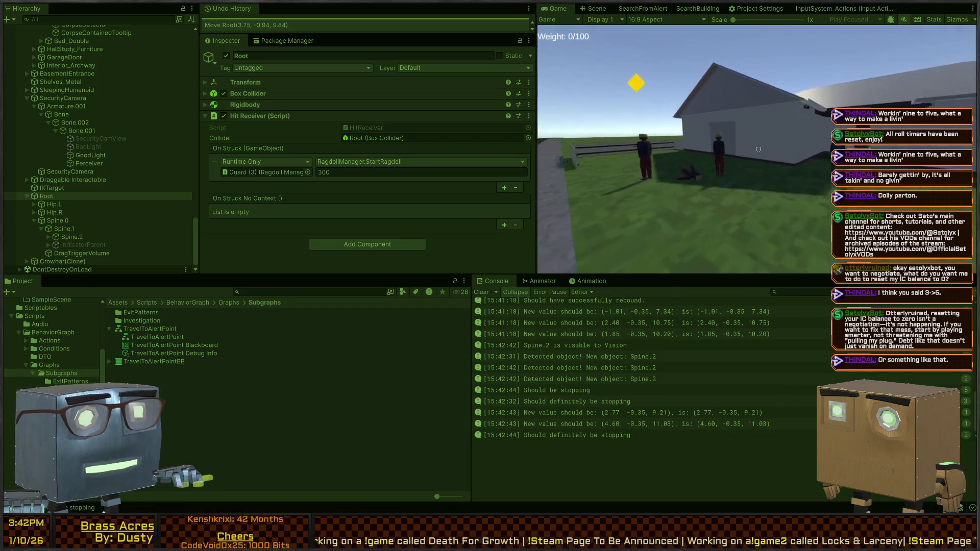
pyautogui.press('s')
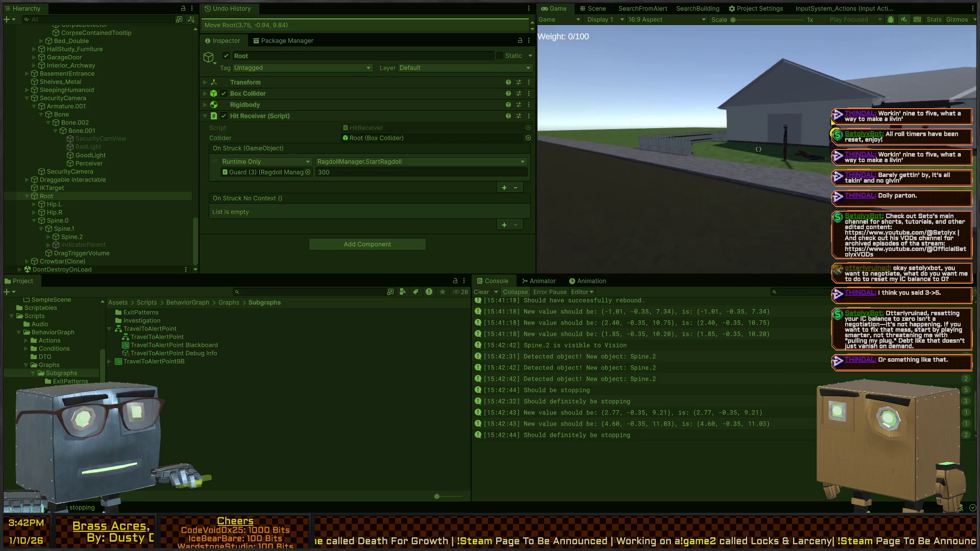
pyautogui.press('w')
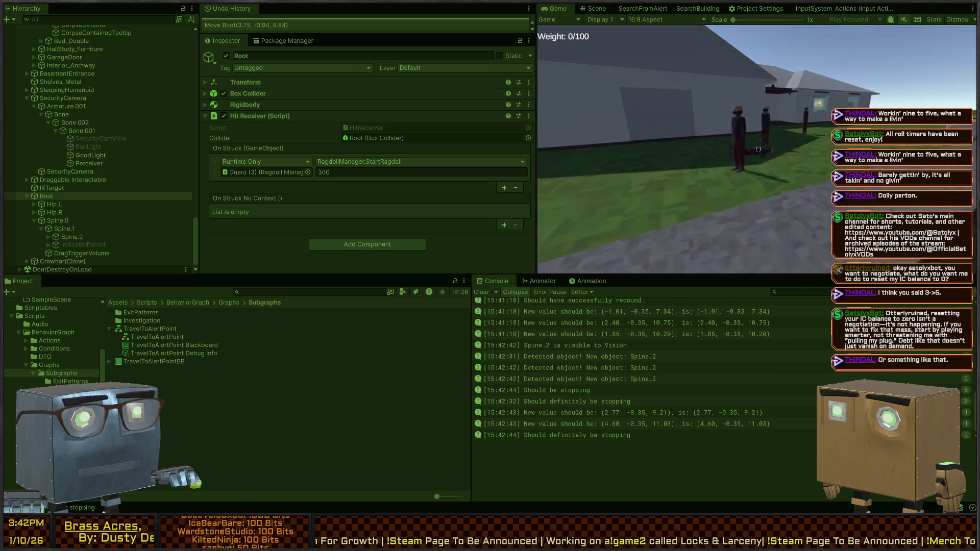
pyautogui.press('w')
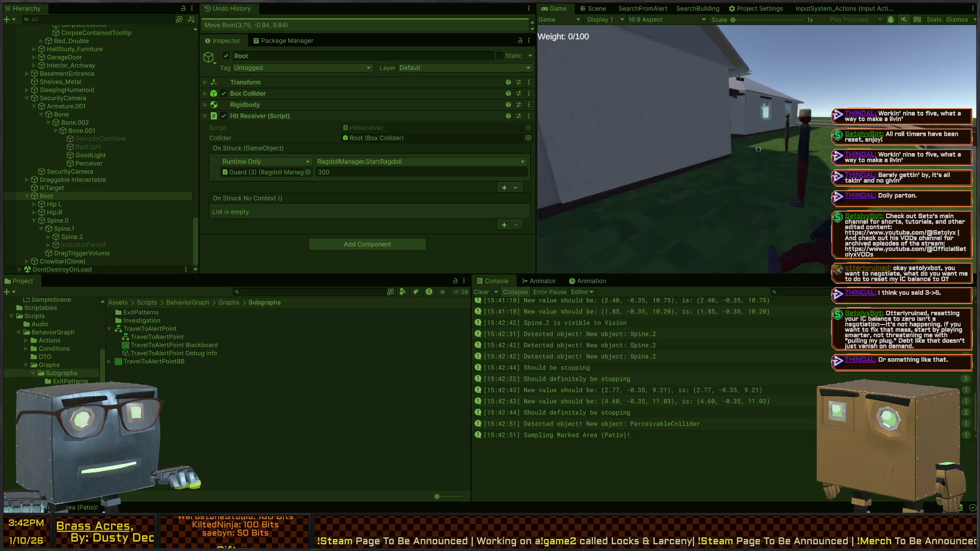
pyautogui.click(759, 149)
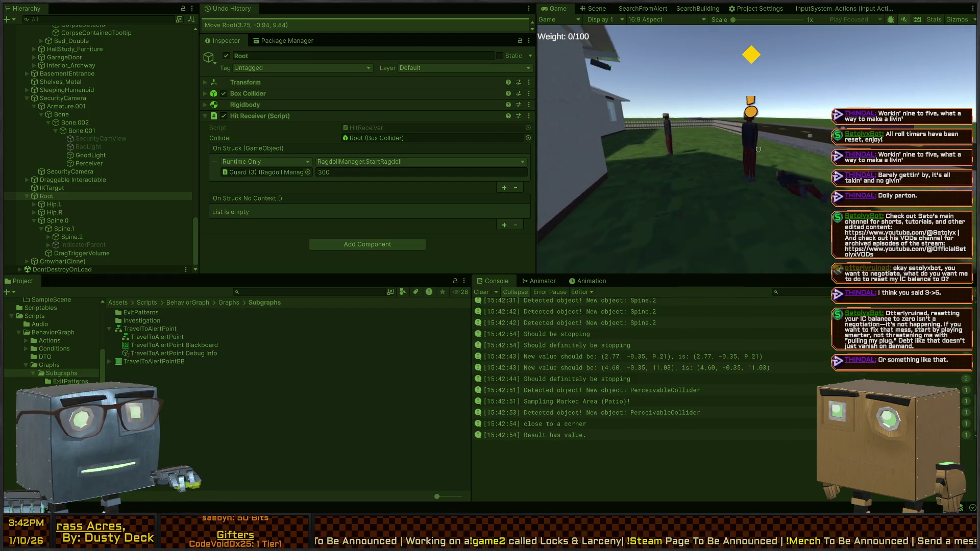
pyautogui.hotkey('ctrl', 'p')
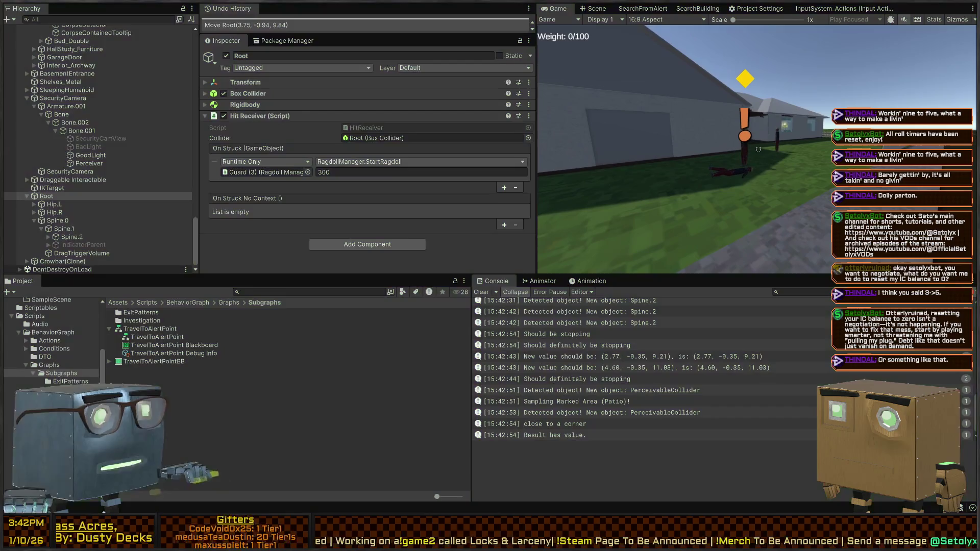